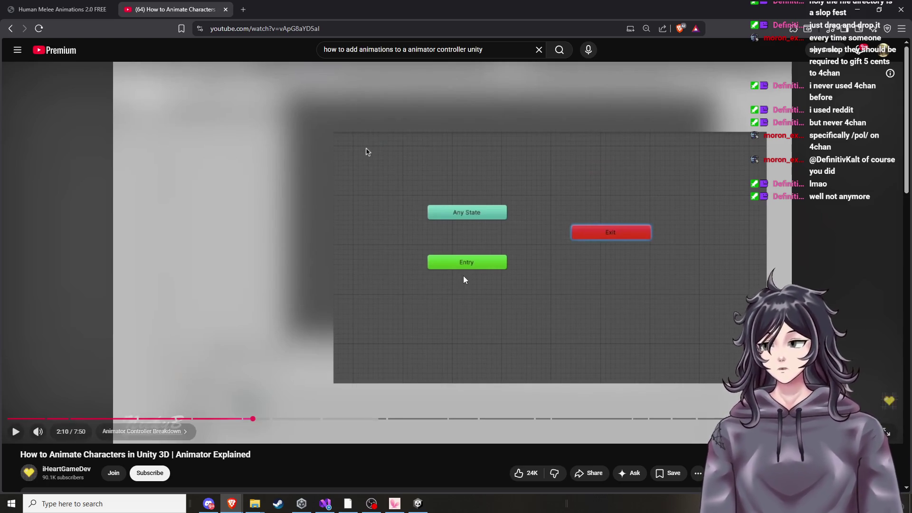
Resume the animator tutorial from 2:10 and watch to 2:49, checking Unity alongside
{"action": "left_click", "coordinate": [466, 291]}
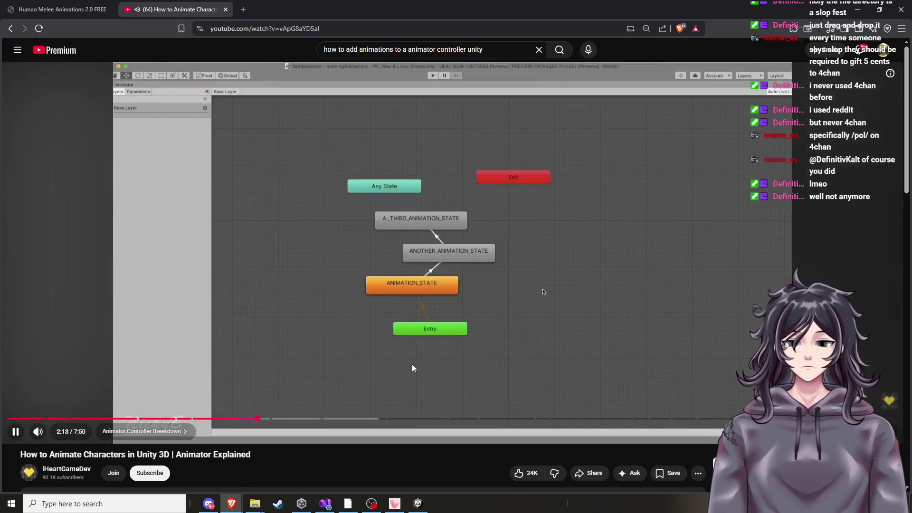
{"action": "left_click", "coordinate": [418, 506]}
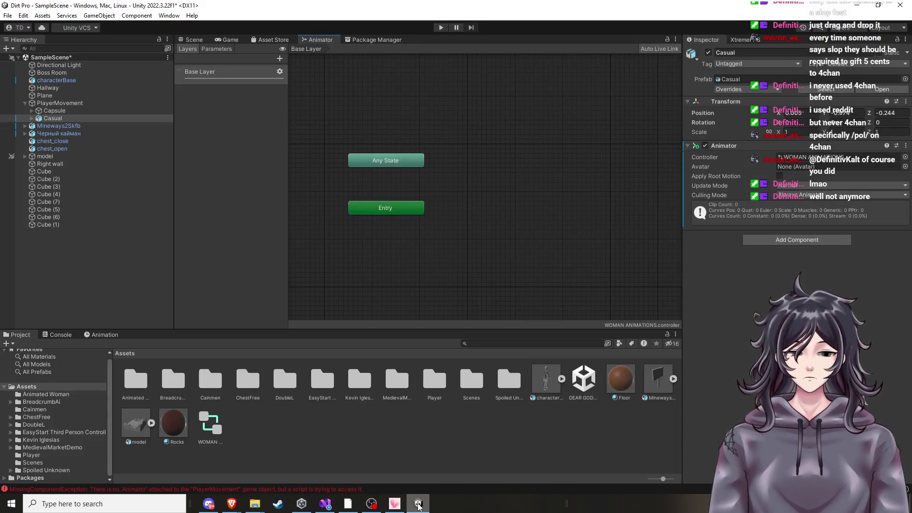
{"action": "left_click", "coordinate": [418, 506]}
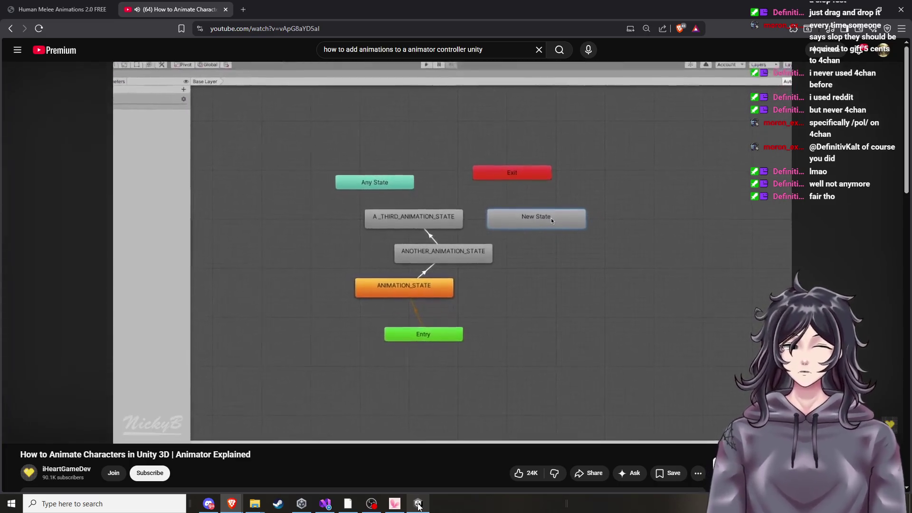
{"action": "left_click", "coordinate": [419, 506]}
{"action": "left_click", "coordinate": [418, 506]}
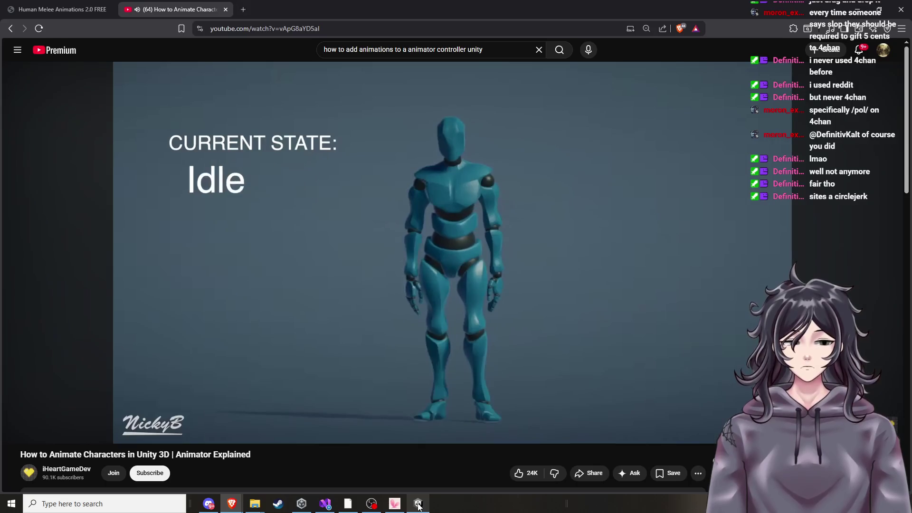
{"action": "left_click", "coordinate": [418, 505]}
{"action": "left_click", "coordinate": [418, 506]}
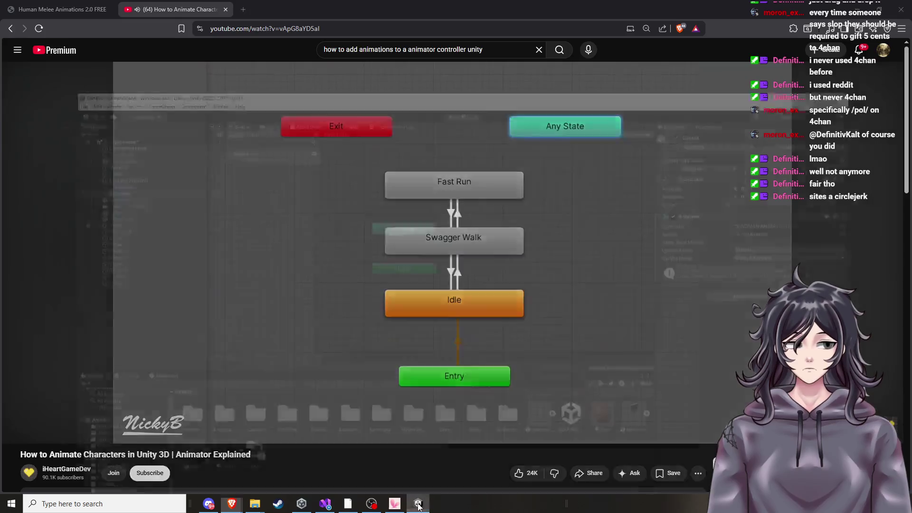
{"action": "left_click", "coordinate": [418, 506]}
{"action": "left_click", "coordinate": [418, 506]}
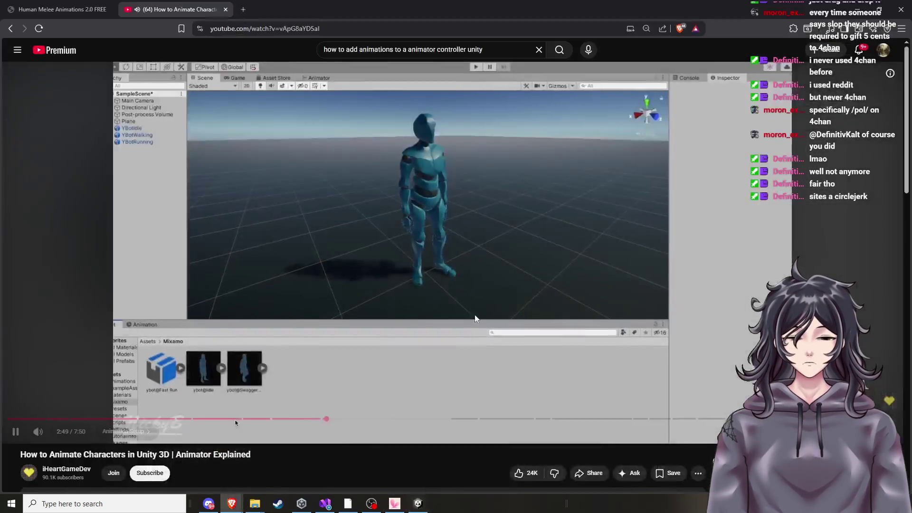
Rewind the tutorial 10 seconds and rewatch the animation-state explanation
{"action": "left_click", "coordinate": [460, 374]}
{"action": "key", "text": "Left"}
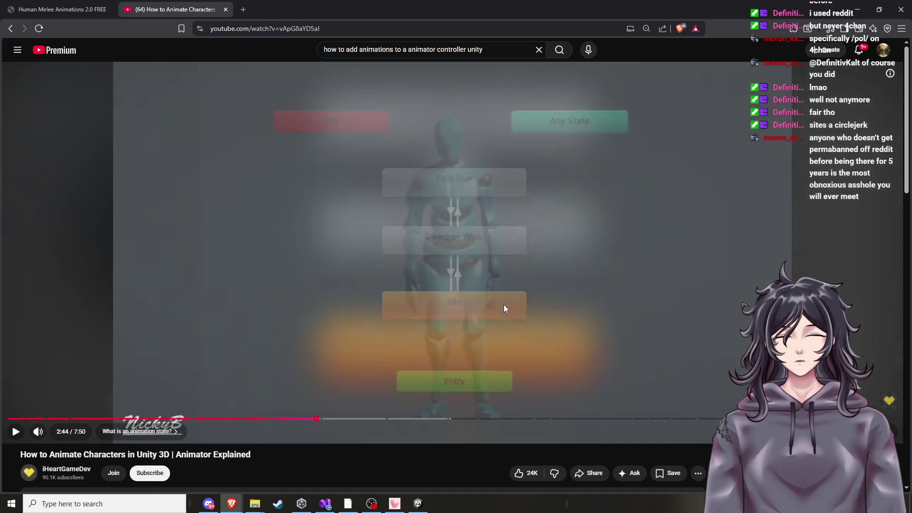
{"action": "key", "text": "Left"}
{"action": "left_click", "coordinate": [487, 312]}
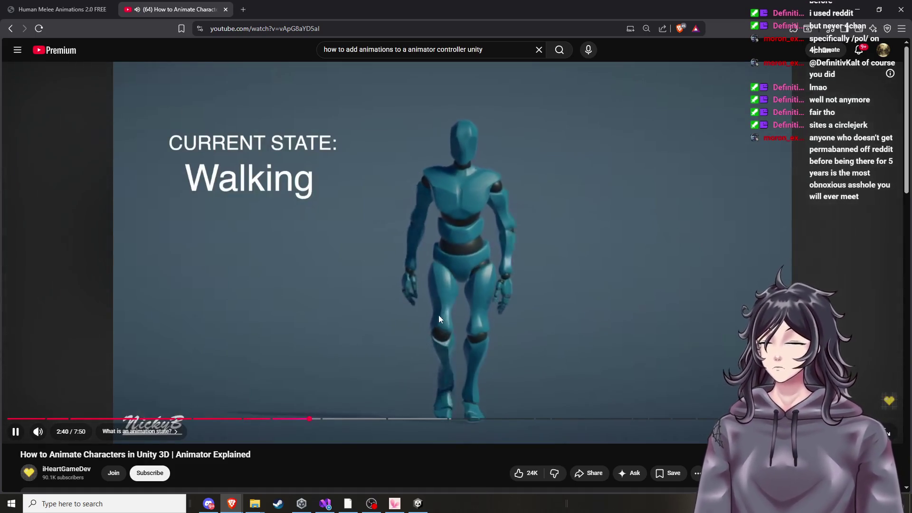
{"action": "left_click", "coordinate": [438, 308]}
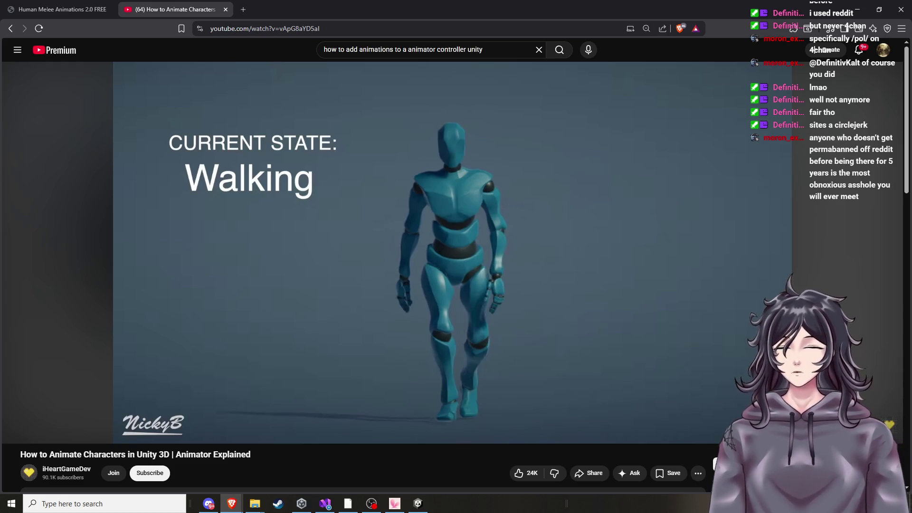
{"action": "left_click", "coordinate": [527, 273]}
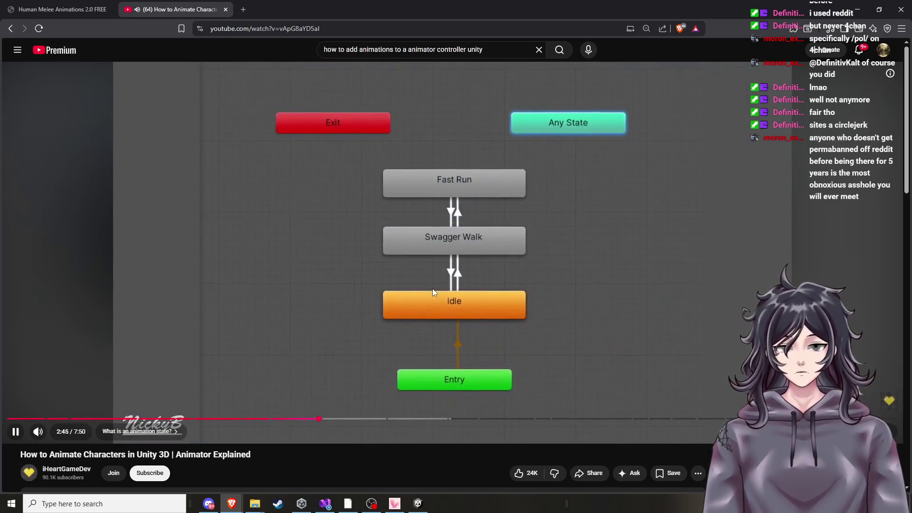
{"action": "left_click", "coordinate": [427, 308]}
In the Unity Animator graph, move the Exit node up and to the left
{"action": "left_click", "coordinate": [424, 506]}
{"action": "scroll", "coordinate": [495, 220], "scroll_direction": "down", "scroll_amount": 5}
{"action": "mouse_move", "coordinate": [623, 217]}
{"action": "left_mouse_down"}
{"action": "mouse_move", "coordinate": [361, 159]}
{"action": "mouse_move", "coordinate": [377, 180]}
{"action": "mouse_move", "coordinate": [476, 178]}
{"action": "left_mouse_up"}
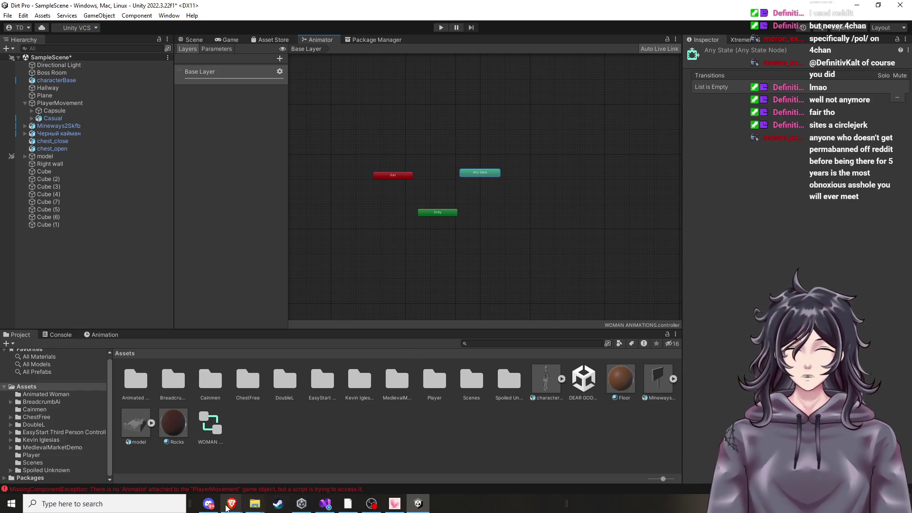
{"action": "mouse_move", "coordinate": [232, 503]}
Continue the tutorial into its animation setup section, pausing at 2:58, then return to Unity
{"action": "left_click", "coordinate": [392, 440]}
{"action": "left_click", "coordinate": [520, 246]}
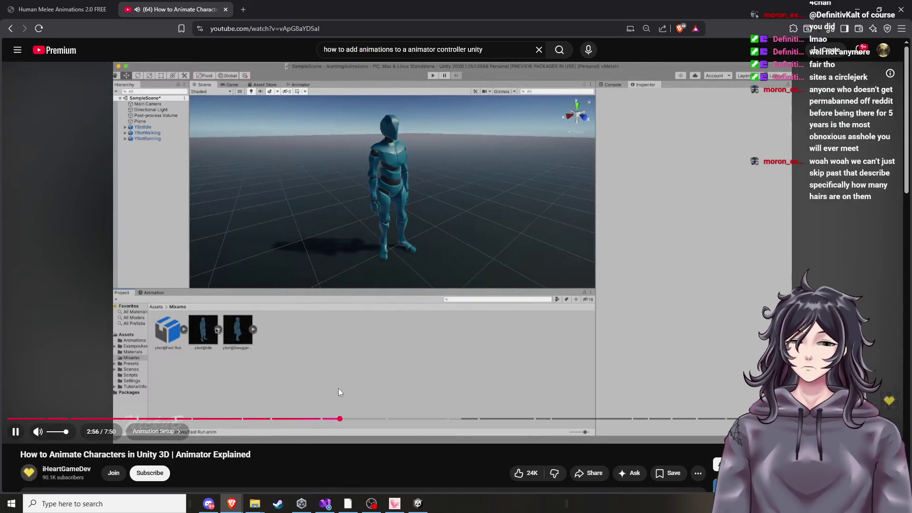
{"action": "left_click", "coordinate": [365, 347]}
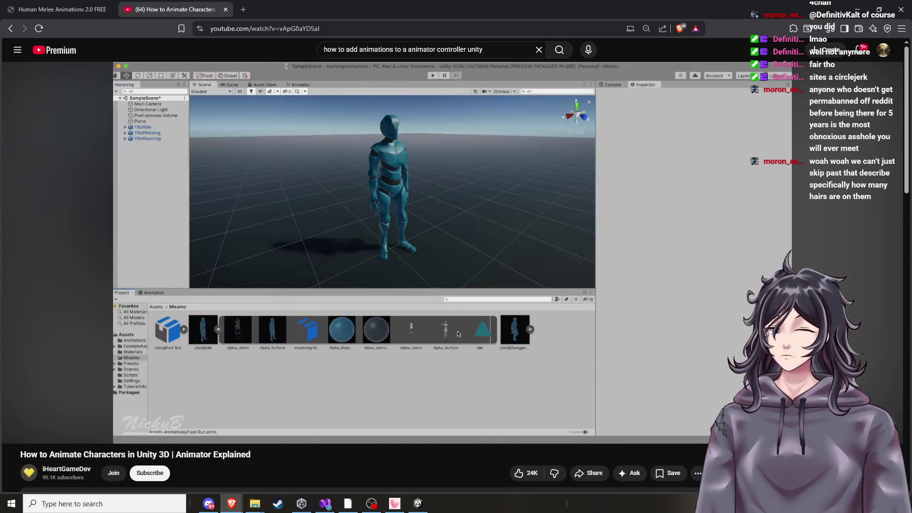
{"action": "key", "text": "alt+Tab"}
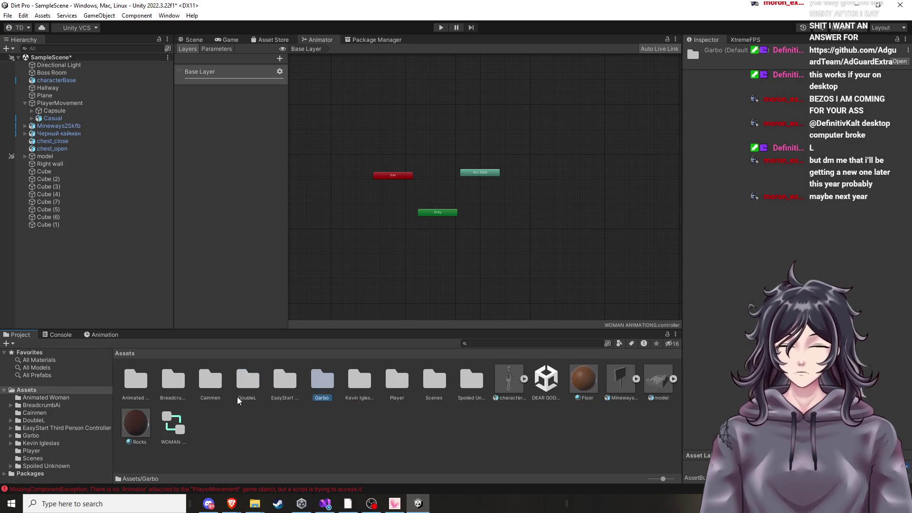
Move the Cainmen folder into Garbo and look inside the Animated Woman folder
{"action": "left_click", "coordinate": [322, 382]}
{"action": "left_click_drag", "start_coordinate": [321, 381], "coordinate": [322, 383]}
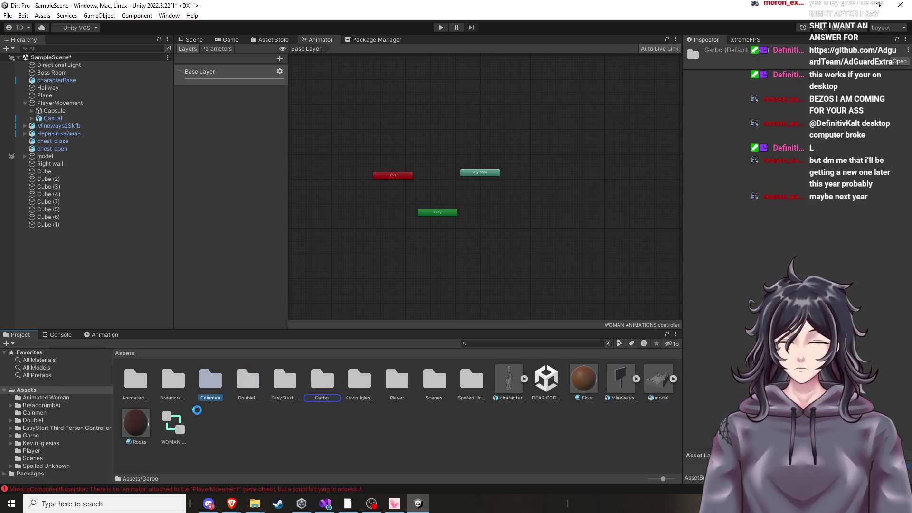
{"action": "double_click", "coordinate": [142, 380]}
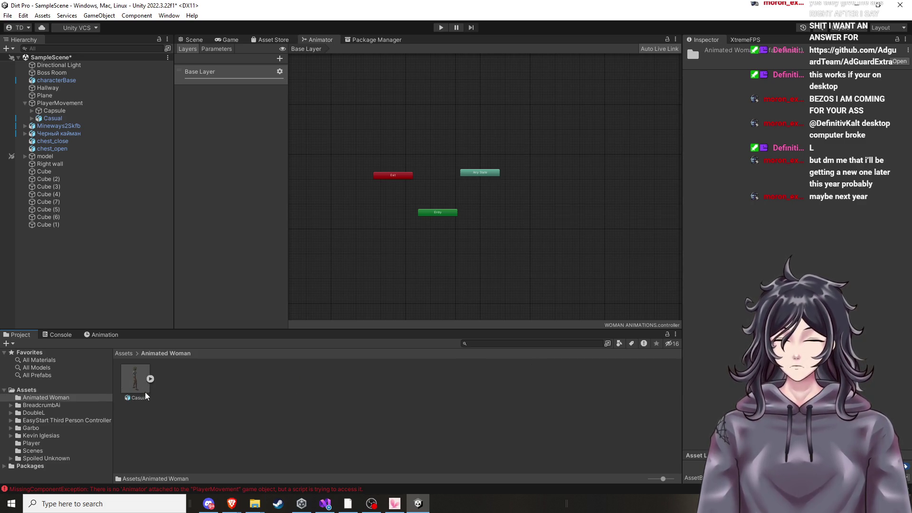
{"action": "left_click", "coordinate": [38, 390]}
Browse the BreadcrumbAi folders (Ai, Editor, Prefabs, GUI, Documentation), then collapse it
{"action": "left_click", "coordinate": [172, 385]}
{"action": "double_click", "coordinate": [172, 385]}
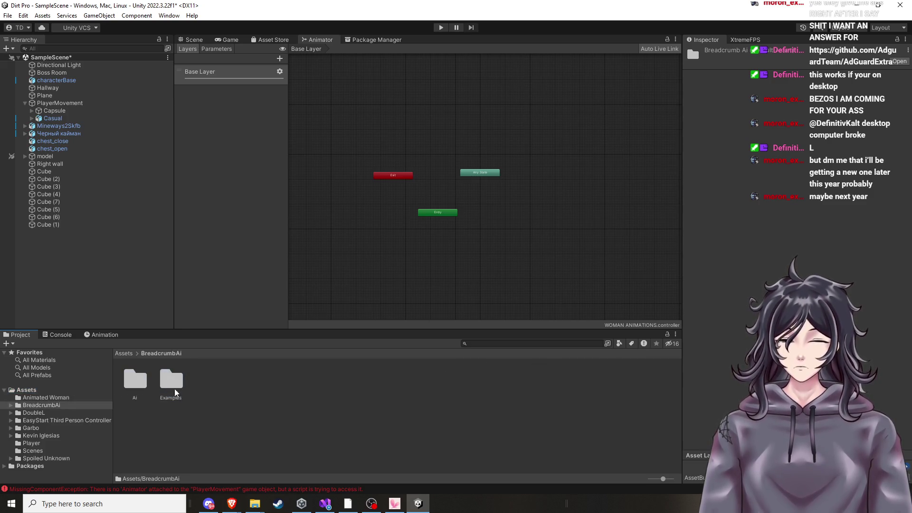
{"action": "double_click", "coordinate": [136, 380]}
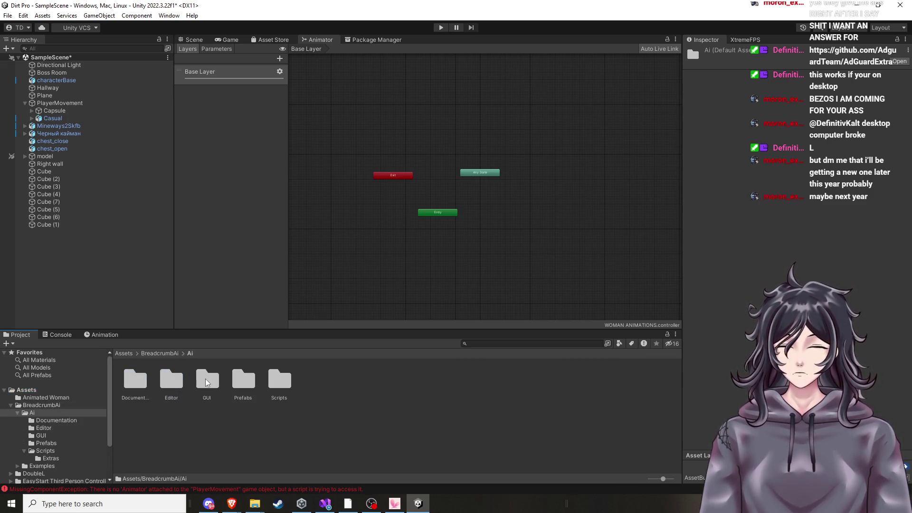
{"action": "double_click", "coordinate": [181, 384]}
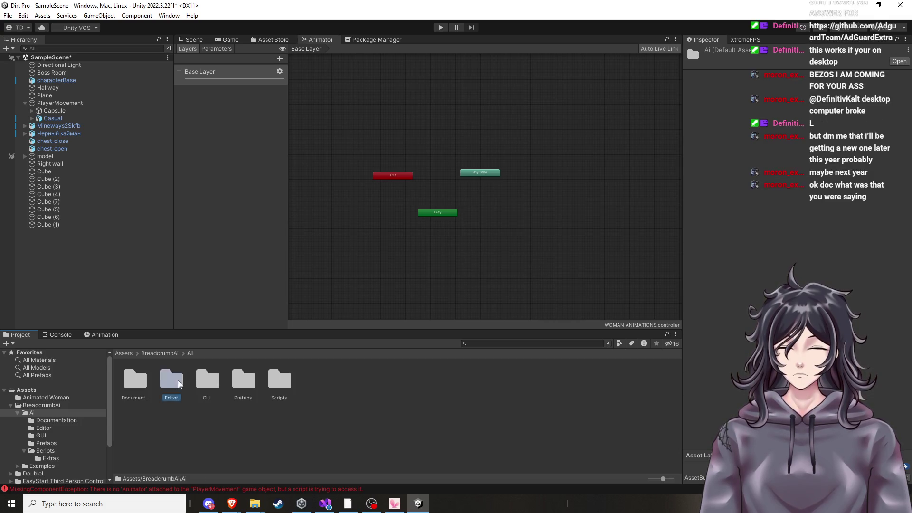
{"action": "left_click", "coordinate": [59, 442]}
{"action": "left_click", "coordinate": [58, 436]}
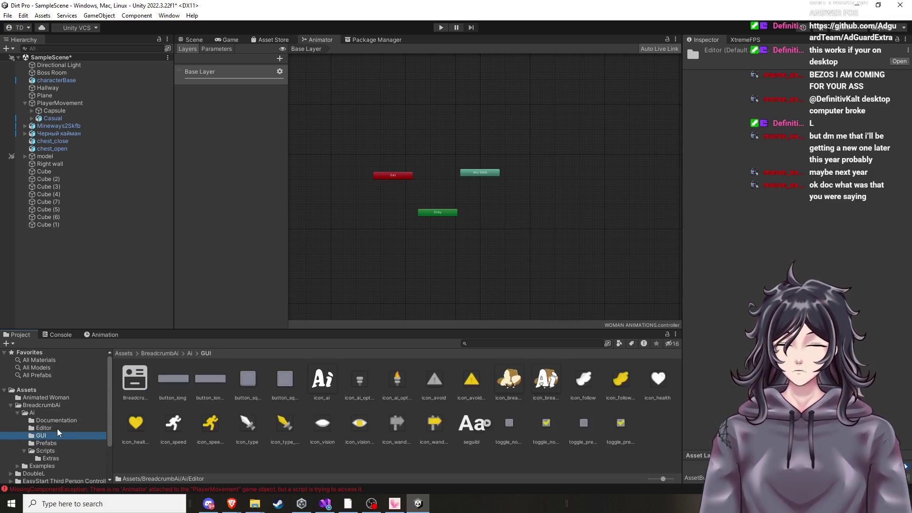
{"action": "left_click", "coordinate": [59, 422]}
{"action": "left_click", "coordinate": [61, 429]}
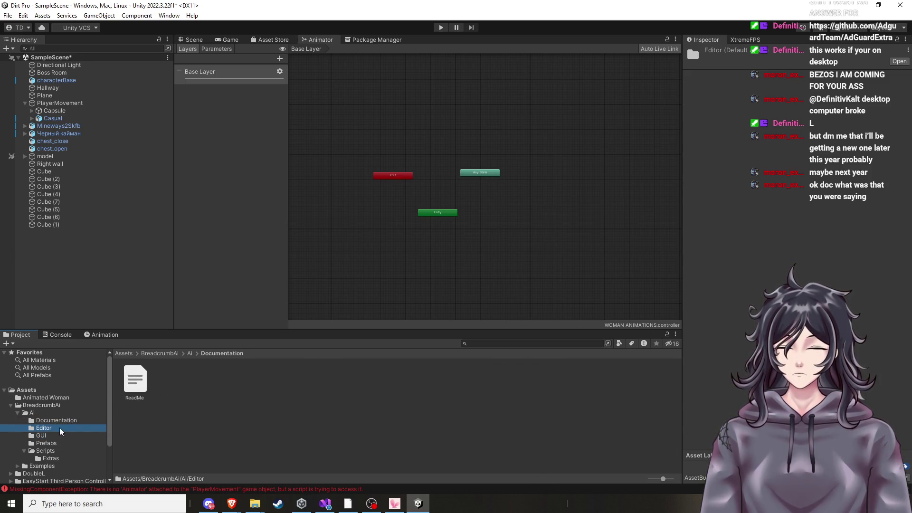
{"action": "left_click", "coordinate": [50, 405]}
{"action": "left_click", "coordinate": [11, 405]}
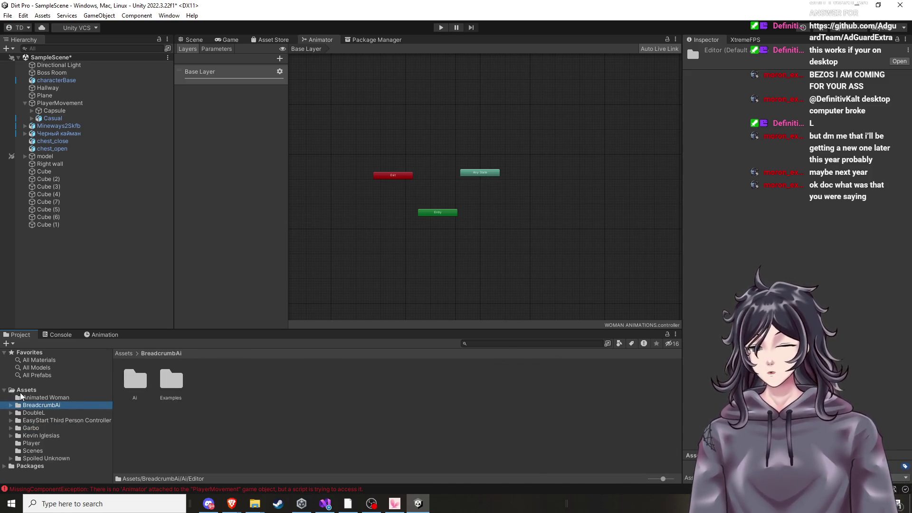
{"action": "left_click", "coordinate": [22, 392]}
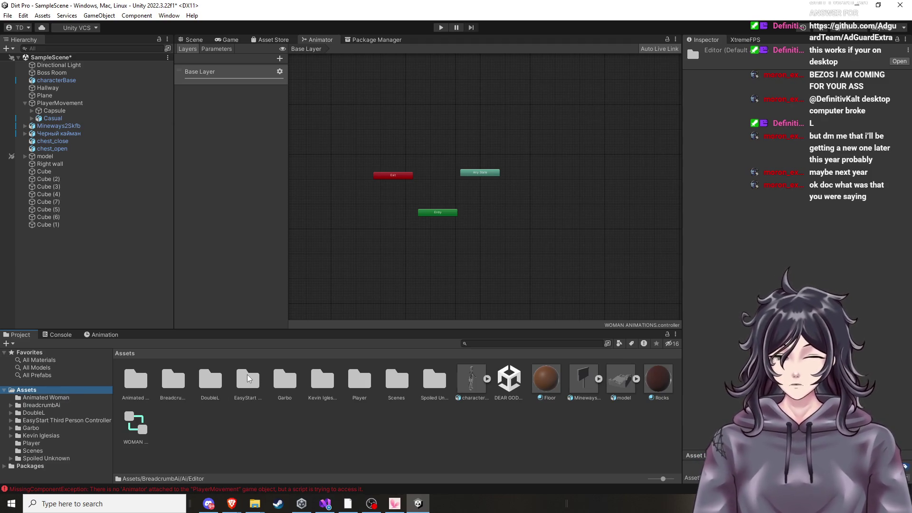
Inspect the Player folder, then try dragging the Player and Scenes folders into Garbo
{"action": "left_click", "coordinate": [363, 384]}
{"action": "double_click", "coordinate": [363, 384]}
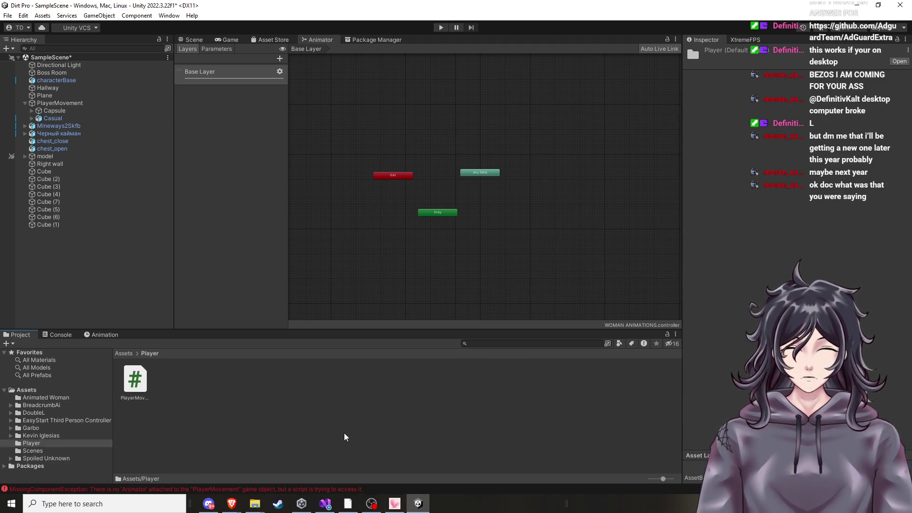
{"action": "left_click", "coordinate": [69, 392]}
{"action": "mouse_move", "coordinate": [358, 399]}
{"action": "left_mouse_down"}
{"action": "mouse_move", "coordinate": [315, 417]}
{"action": "mouse_move", "coordinate": [287, 392]}
{"action": "left_mouse_up"}
{"action": "mouse_move", "coordinate": [353, 387]}
{"action": "left_mouse_down"}
{"action": "mouse_move", "coordinate": [319, 421]}
{"action": "mouse_move", "coordinate": [288, 402]}
{"action": "mouse_move", "coordinate": [347, 402]}
{"action": "mouse_move", "coordinate": [352, 385]}
{"action": "mouse_move", "coordinate": [354, 427]}
{"action": "mouse_move", "coordinate": [285, 402]}
{"action": "mouse_move", "coordinate": [283, 382]}
{"action": "left_mouse_up"}
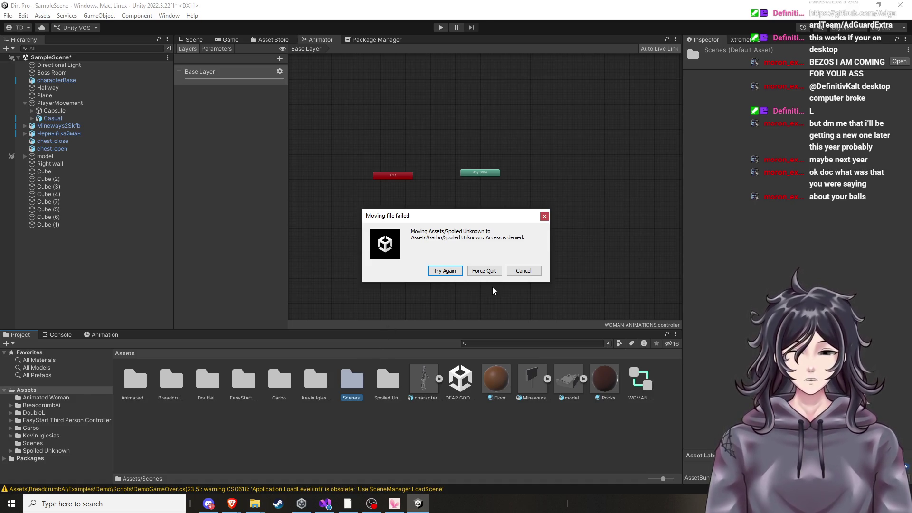
Cancel the 'Moving file failed' access-denied error and clear the folder selection
{"action": "left_click", "coordinate": [524, 272]}
{"action": "left_click", "coordinate": [372, 441]}
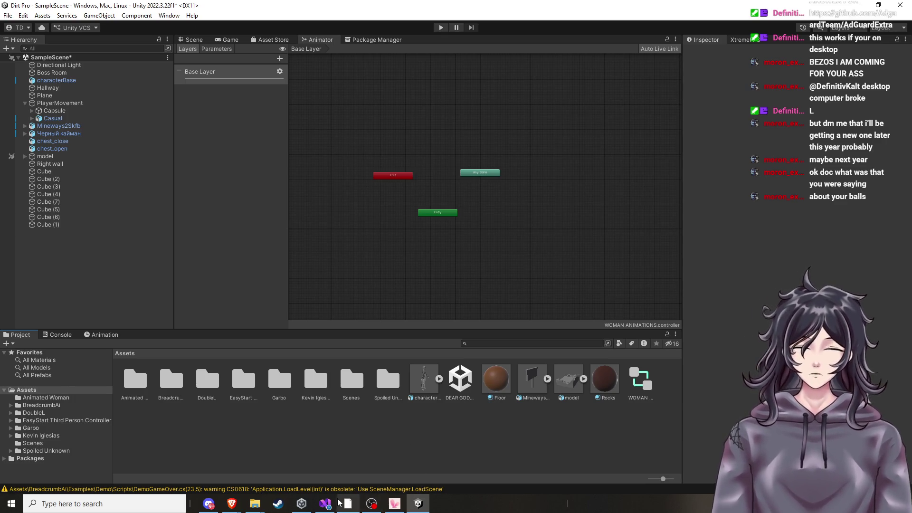
{"action": "mouse_move", "coordinate": [369, 507]}
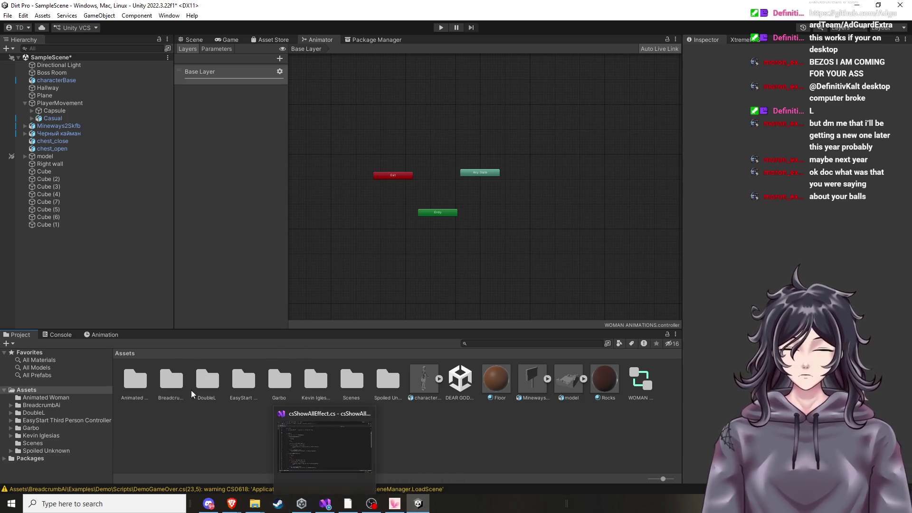
Open Human Animations > Animations > Female > Idles and expand the idle FBX
{"action": "double_click", "coordinate": [307, 383]}
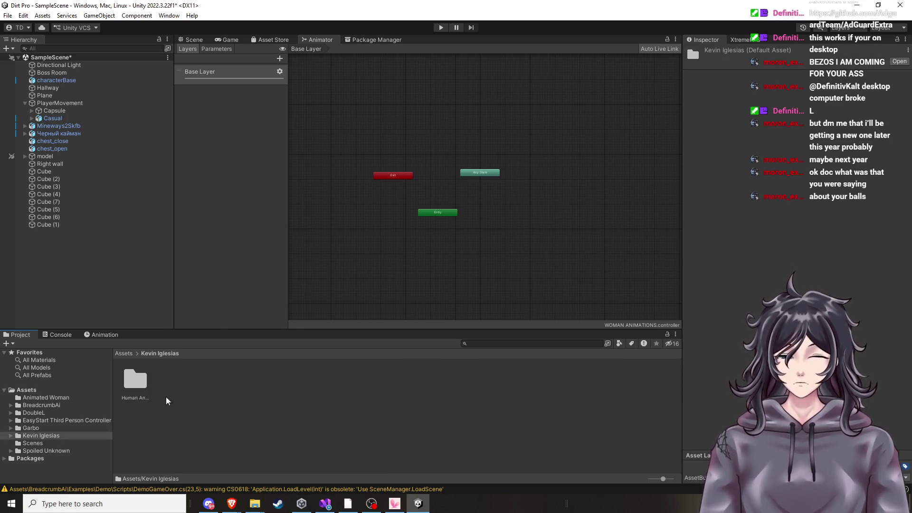
{"action": "double_click", "coordinate": [135, 386]}
{"action": "double_click", "coordinate": [135, 383]}
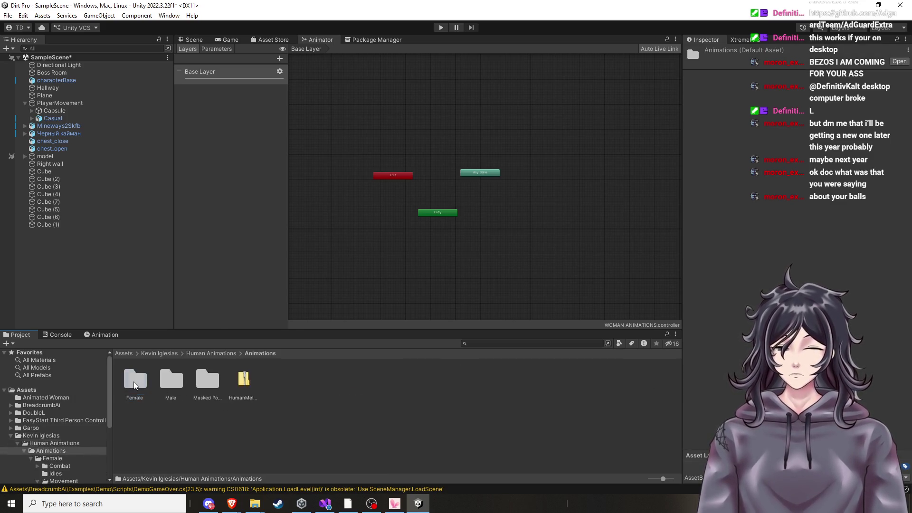
{"action": "double_click", "coordinate": [135, 380]}
{"action": "double_click", "coordinate": [171, 380]}
{"action": "left_click", "coordinate": [150, 379]}
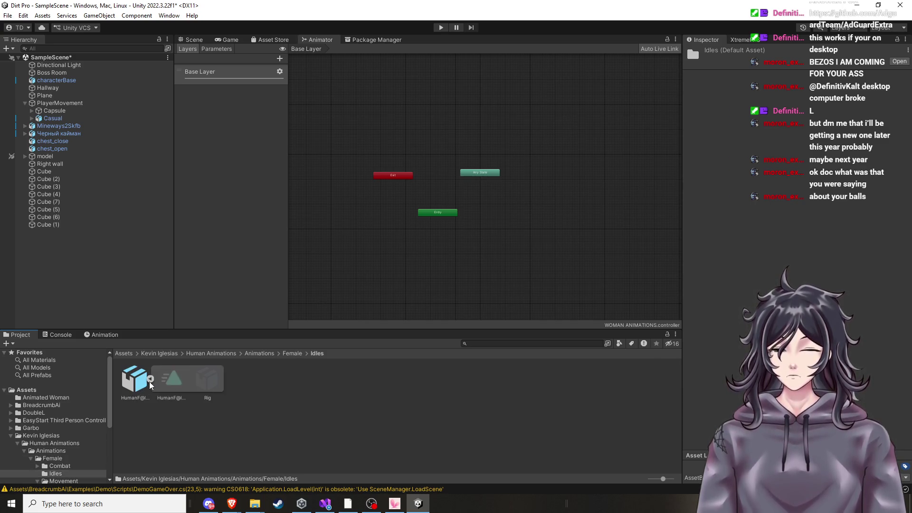
Add the HumanF@Idle01 clip to the Animator graph and place it above Entry
{"action": "mouse_move", "coordinate": [168, 388]}
{"action": "left_mouse_down"}
{"action": "mouse_move", "coordinate": [452, 220]}
{"action": "mouse_move", "coordinate": [492, 214]}
{"action": "left_mouse_up"}
{"action": "scroll", "coordinate": [494, 239], "scroll_direction": "up", "scroll_amount": 5}
{"action": "mouse_move", "coordinate": [348, 172]}
{"action": "left_mouse_down"}
{"action": "mouse_move", "coordinate": [381, 302]}
{"action": "mouse_move", "coordinate": [368, 277]}
{"action": "left_mouse_up"}
{"action": "left_click_drag", "start_coordinate": [552, 173], "coordinate": [368, 211]}
{"action": "mouse_move", "coordinate": [232, 504]}
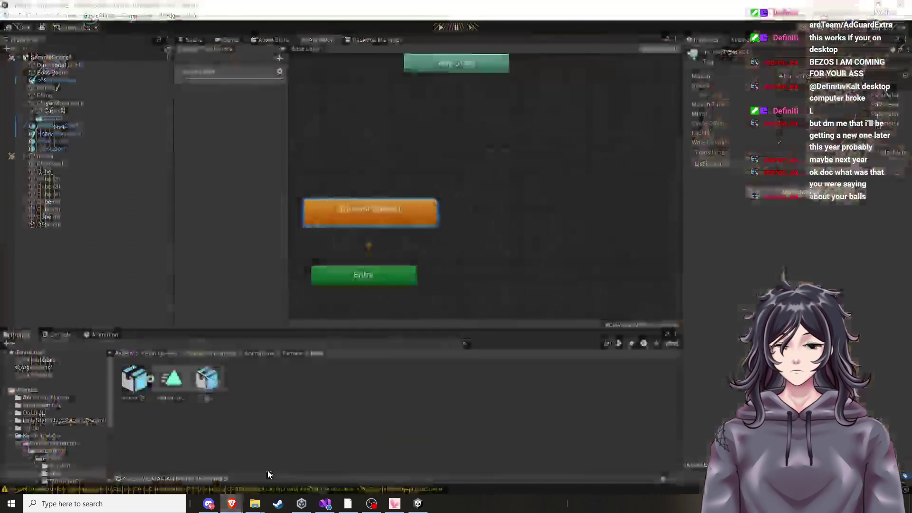
Play the tutorial's idle-animation walkthrough on to 4:18, then return to Unity
{"action": "left_click", "coordinate": [385, 468]}
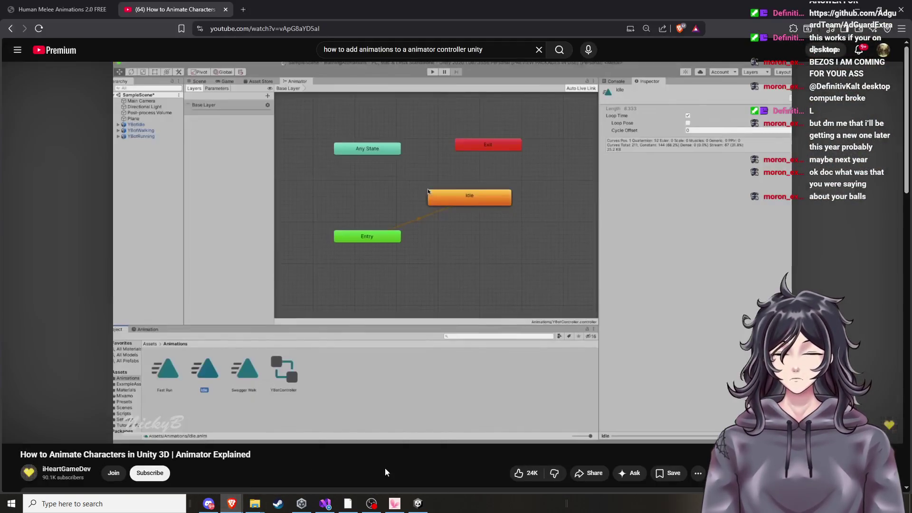
{"action": "left_click", "coordinate": [460, 332]}
{"action": "left_click", "coordinate": [466, 339]}
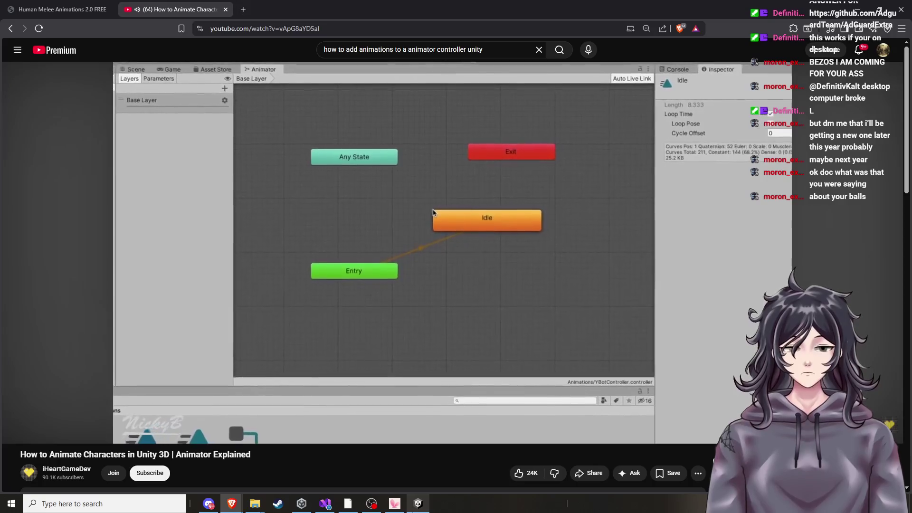
{"action": "mouse_move", "coordinate": [418, 504]}
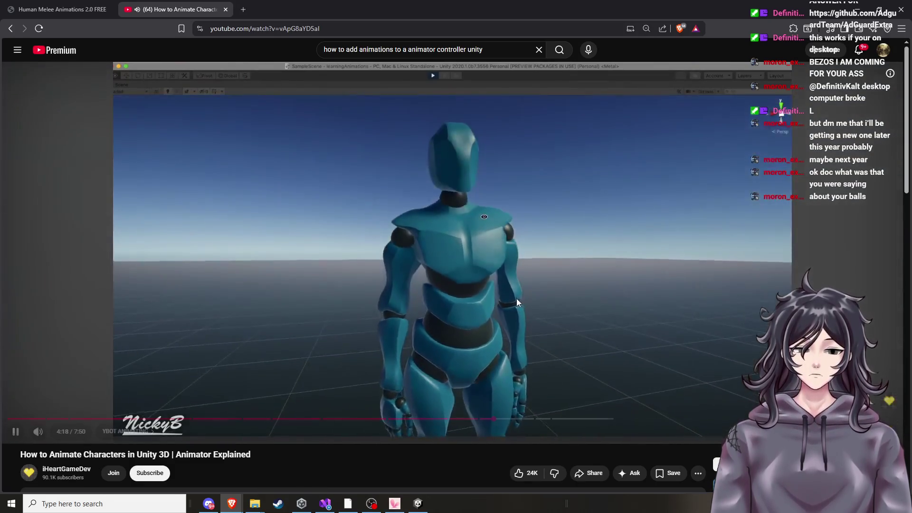
{"action": "left_click", "coordinate": [418, 504]}
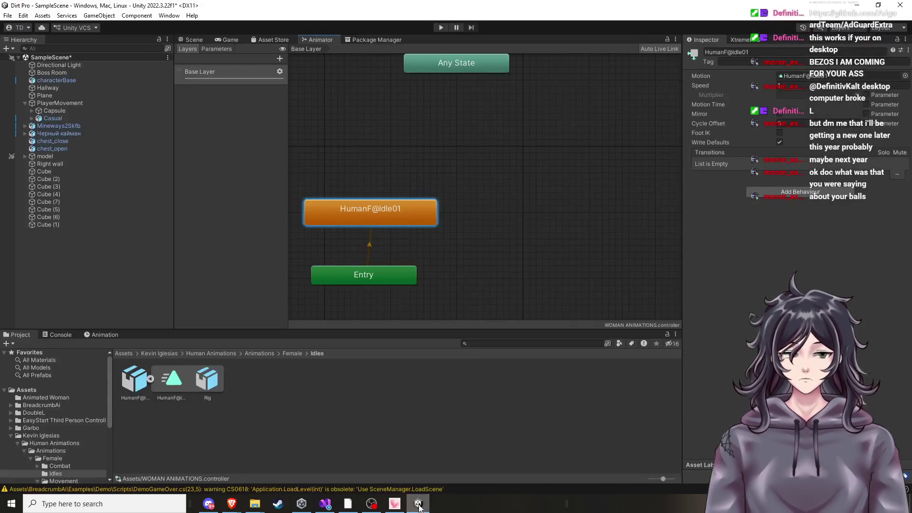
Test the scene in Play mode from the Scene view, then stop it
{"action": "left_click", "coordinate": [190, 40]}
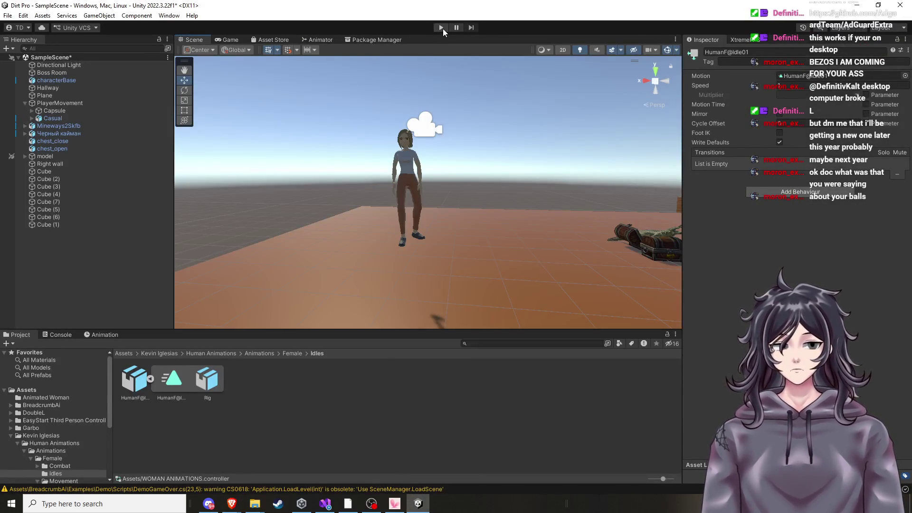
{"action": "left_click", "coordinate": [441, 28]}
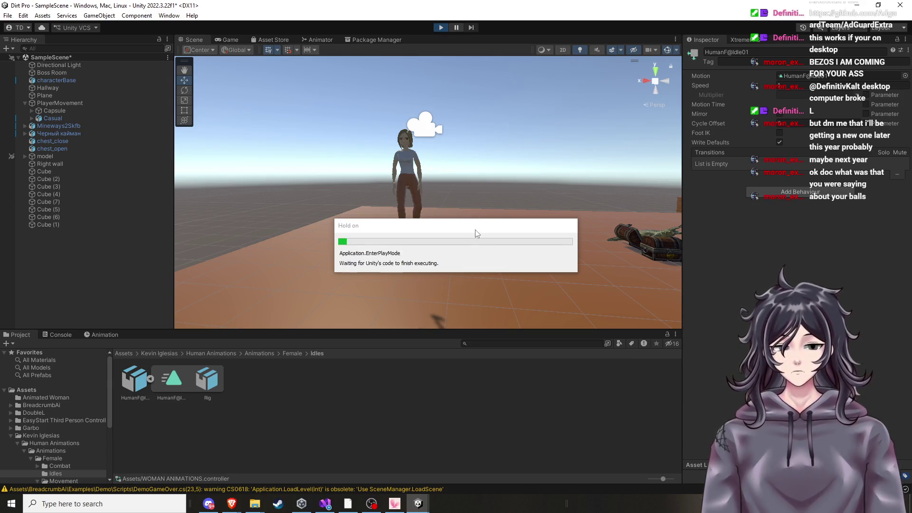
{"action": "left_click", "coordinate": [475, 230]}
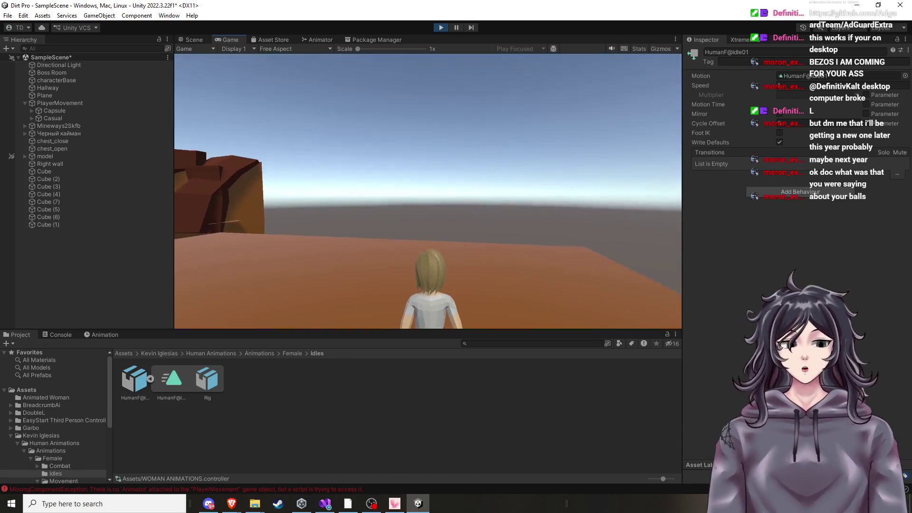
{"action": "left_click", "coordinate": [442, 29]}
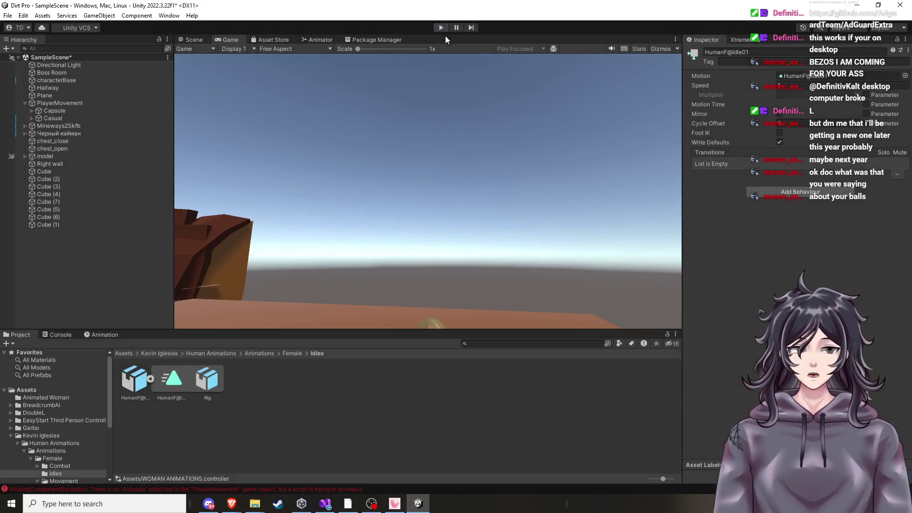
Select the WOMAN ANIMATIONS controller and open its Animator graph
{"action": "left_click", "coordinate": [46, 392]}
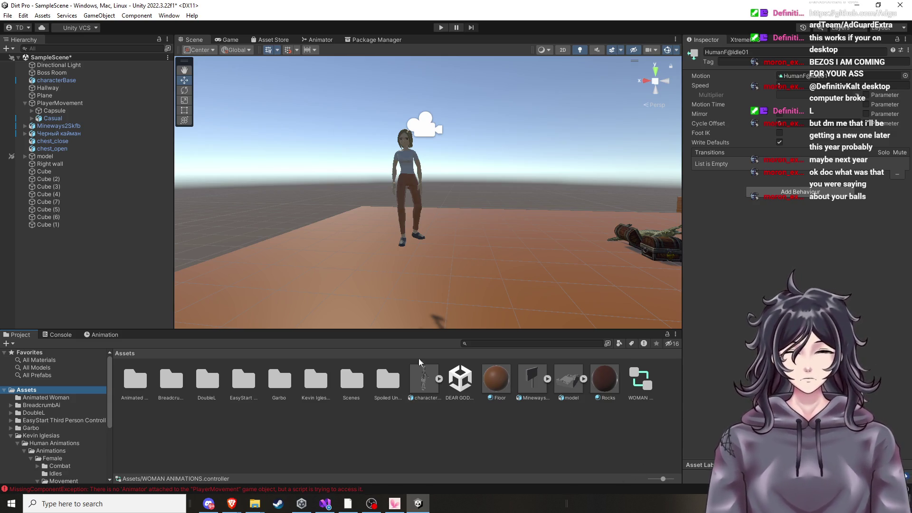
{"action": "left_click", "coordinate": [409, 179]}
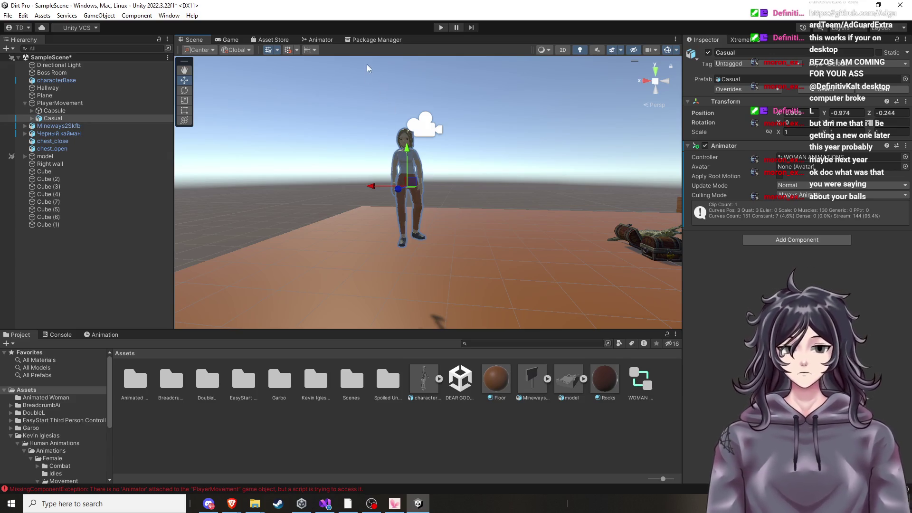
{"action": "left_click", "coordinate": [632, 377]}
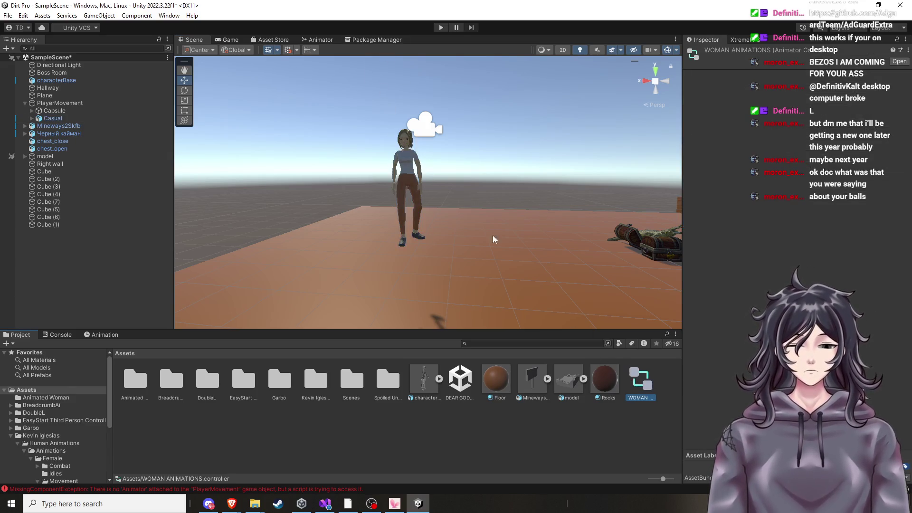
{"action": "left_click", "coordinate": [285, 40]}
{"action": "left_click", "coordinate": [317, 40]}
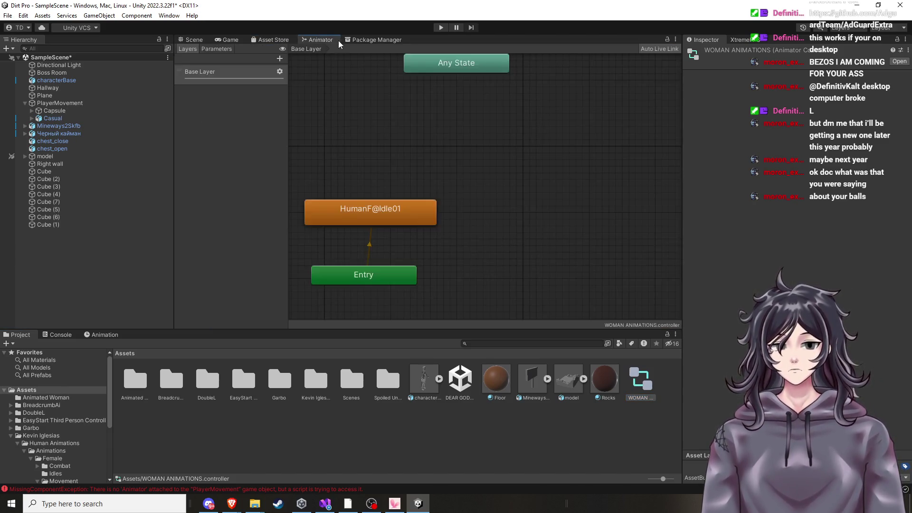
{"action": "scroll", "coordinate": [458, 218], "scroll_direction": "down", "scroll_amount": 5}
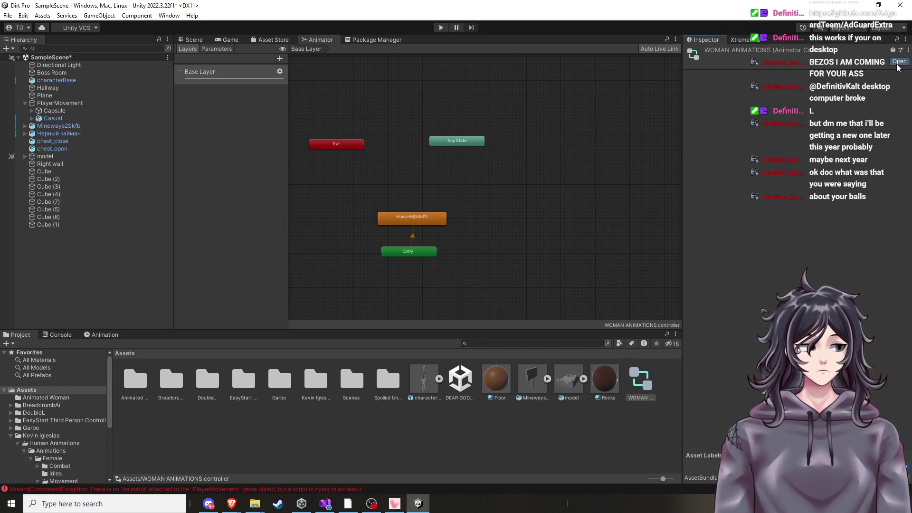
Position the HumanF@Idle01 state directly above the Entry node
{"action": "mouse_move", "coordinate": [438, 219]}
{"action": "left_mouse_down"}
{"action": "mouse_move", "coordinate": [436, 193]}
{"action": "mouse_move", "coordinate": [438, 202]}
{"action": "left_mouse_up"}
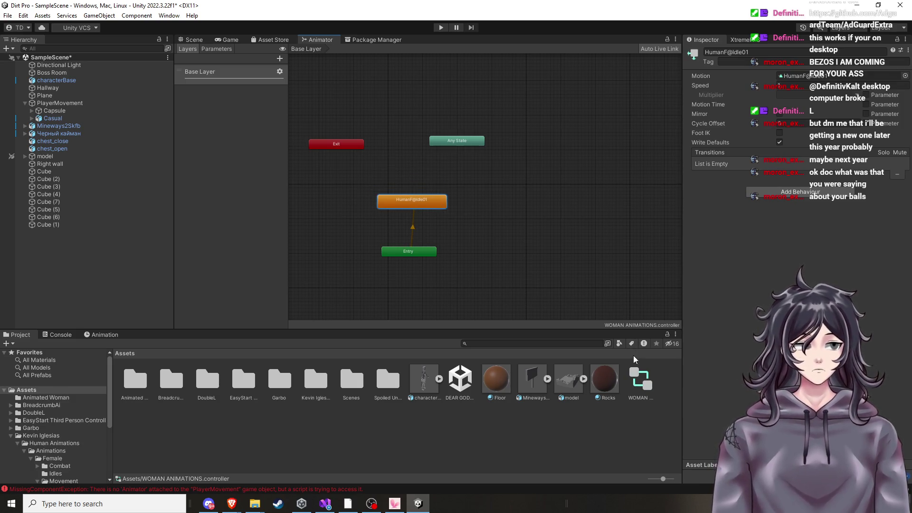
{"action": "left_click", "coordinate": [637, 385]}
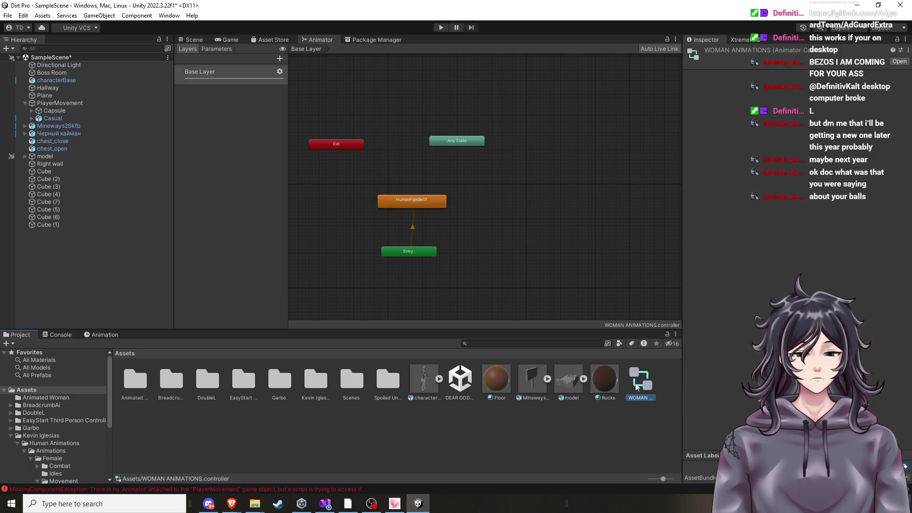
{"action": "left_click", "coordinate": [902, 63]}
{"action": "left_click_drag", "start_coordinate": [398, 202], "coordinate": [395, 224]}
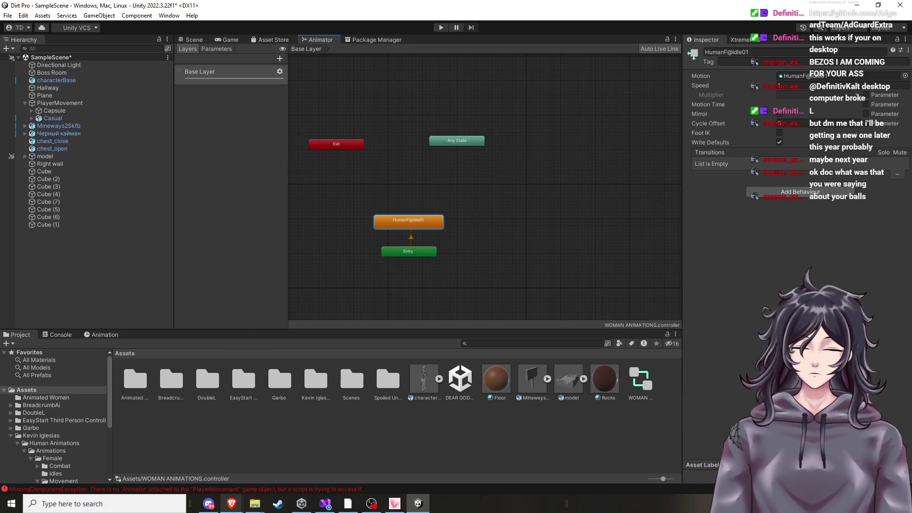
{"action": "left_click", "coordinate": [232, 504]}
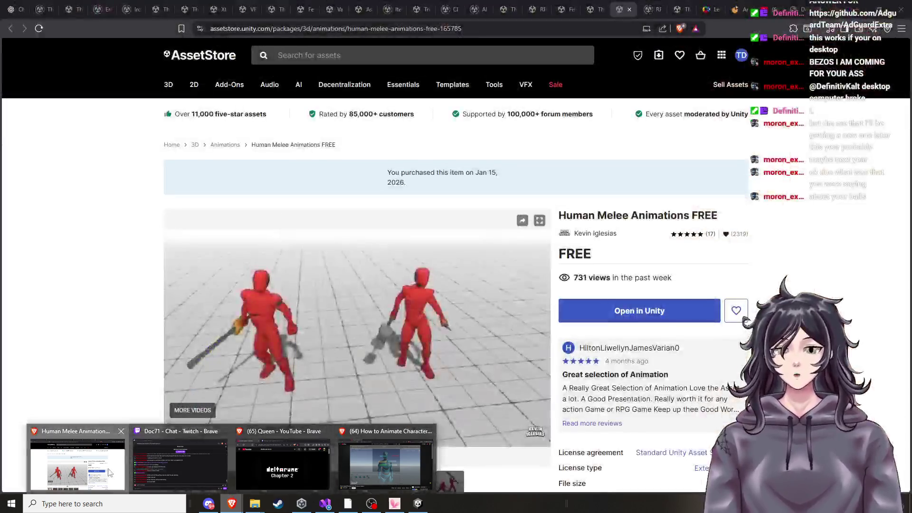
Search the Asset Store for 'woman', listing 1,711 assets
{"action": "left_click", "coordinate": [109, 472]}
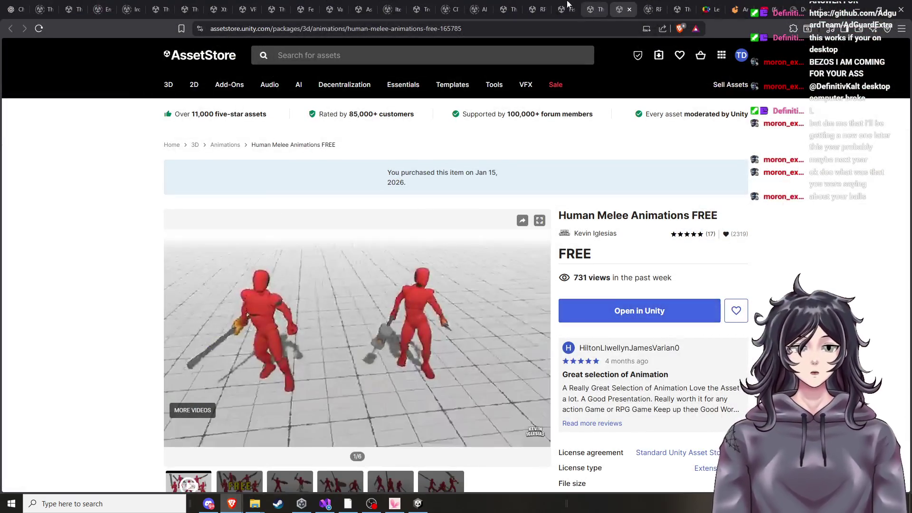
{"action": "left_click", "coordinate": [568, 9]}
{"action": "left_click", "coordinate": [505, 9]}
{"action": "left_click", "coordinate": [421, 9]}
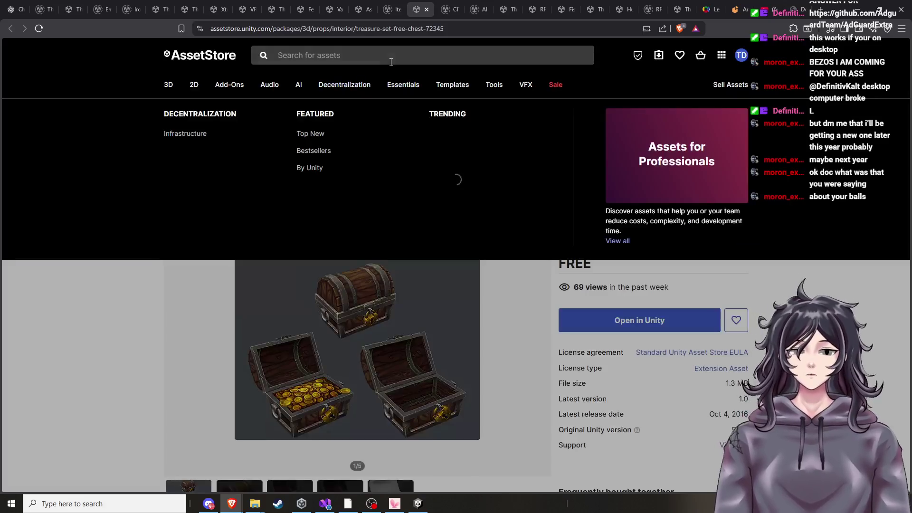
{"action": "left_click", "coordinate": [392, 57]}
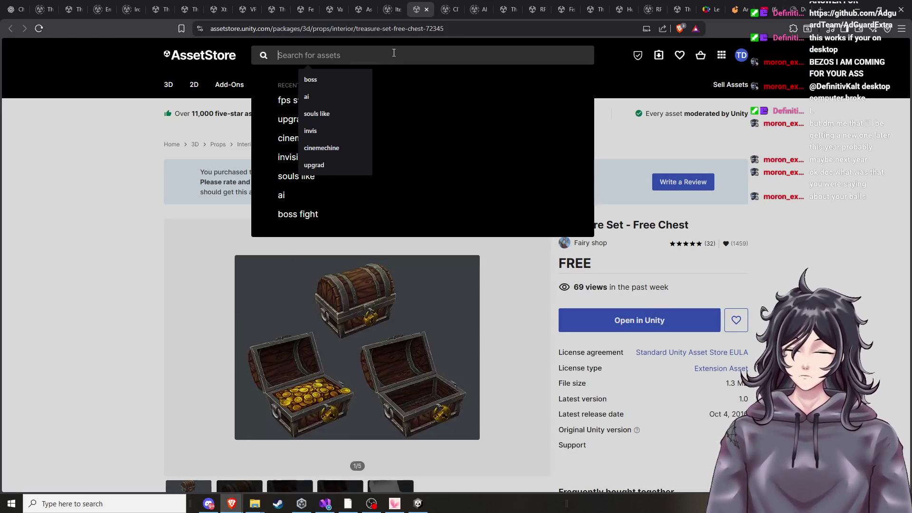
{"action": "type", "text": "wom"}
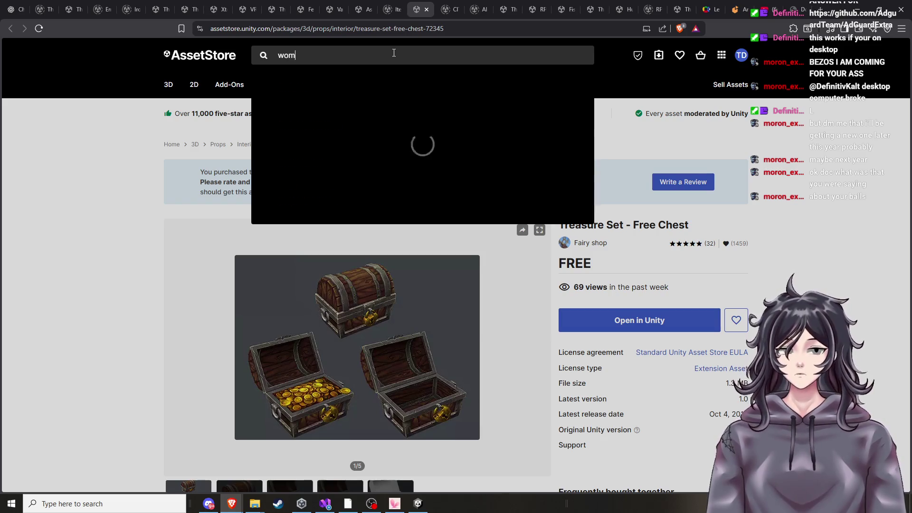
{"action": "type", "text": "an"}
{"action": "key", "text": "Return"}
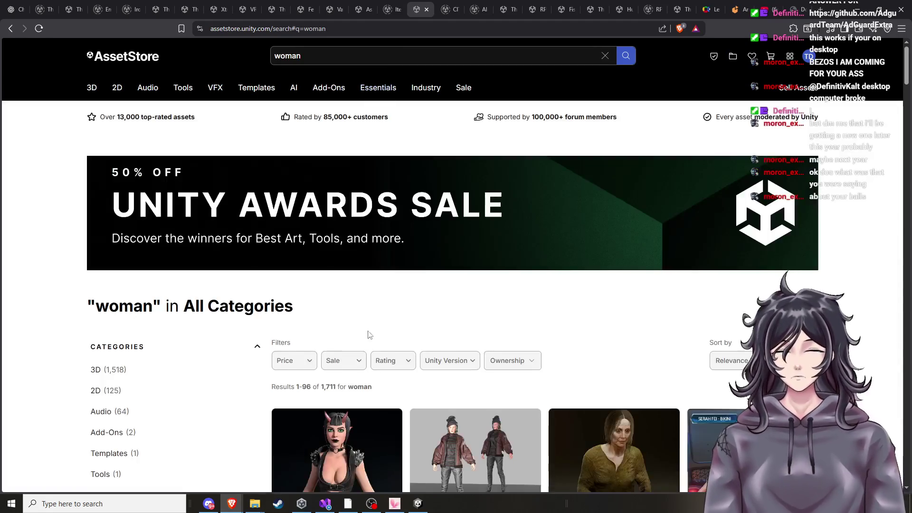
Apply the Price: Free filter to the 'woman' results, leaving 25 assets
{"action": "scroll", "coordinate": [370, 337], "scroll_direction": "down", "scroll_amount": 4}
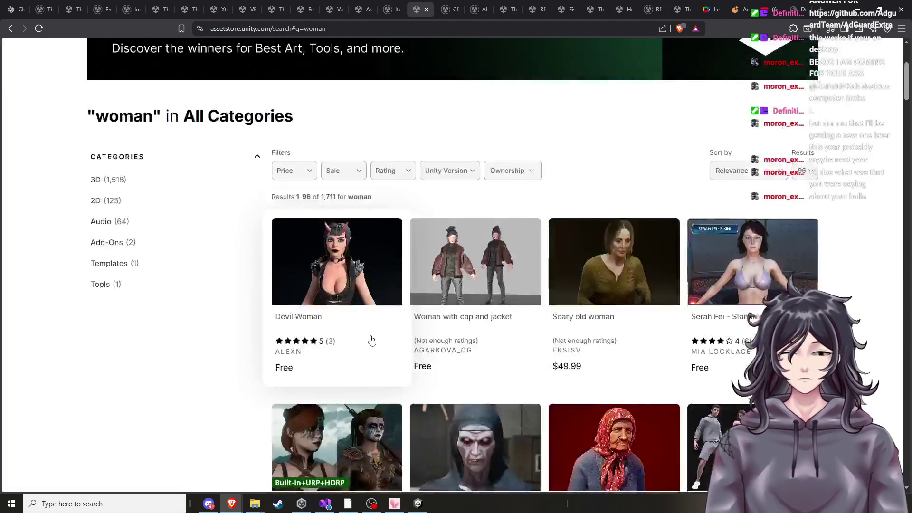
{"action": "left_click", "coordinate": [310, 172]}
{"action": "left_click", "coordinate": [294, 197]}
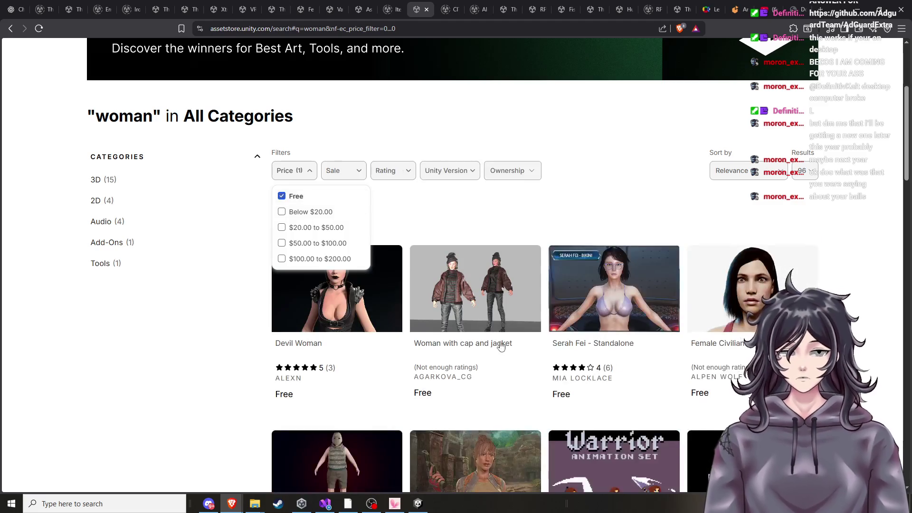
{"action": "left_click", "coordinate": [657, 178]}
Browse the free results and open Modern woman 2 in a new tab
{"action": "scroll", "coordinate": [342, 222], "scroll_direction": "down", "scroll_amount": 3}
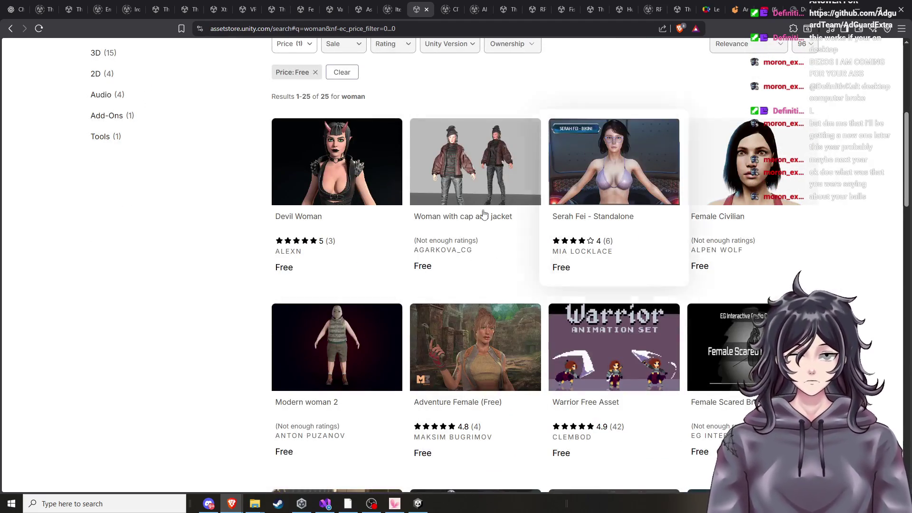
{"action": "scroll", "coordinate": [342, 221], "scroll_direction": "down", "scroll_amount": 7}
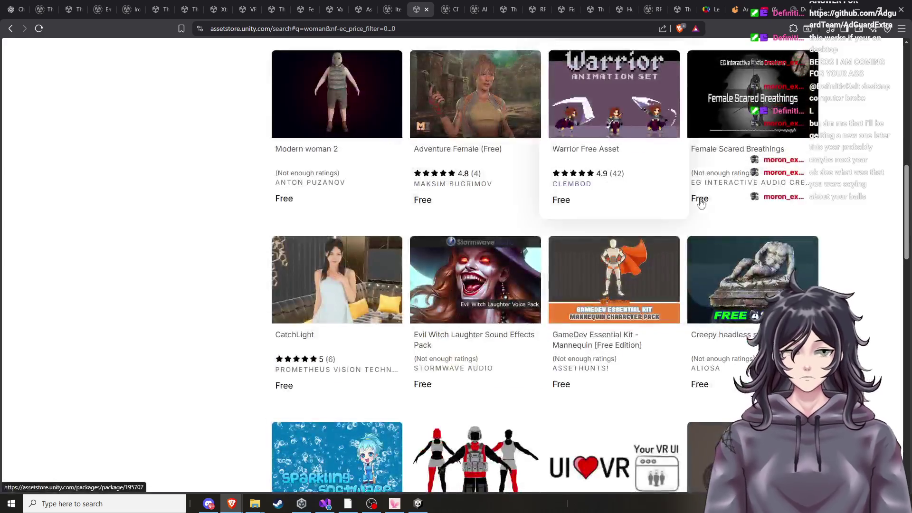
{"action": "scroll", "coordinate": [615, 298], "scroll_direction": "down", "scroll_amount": 3}
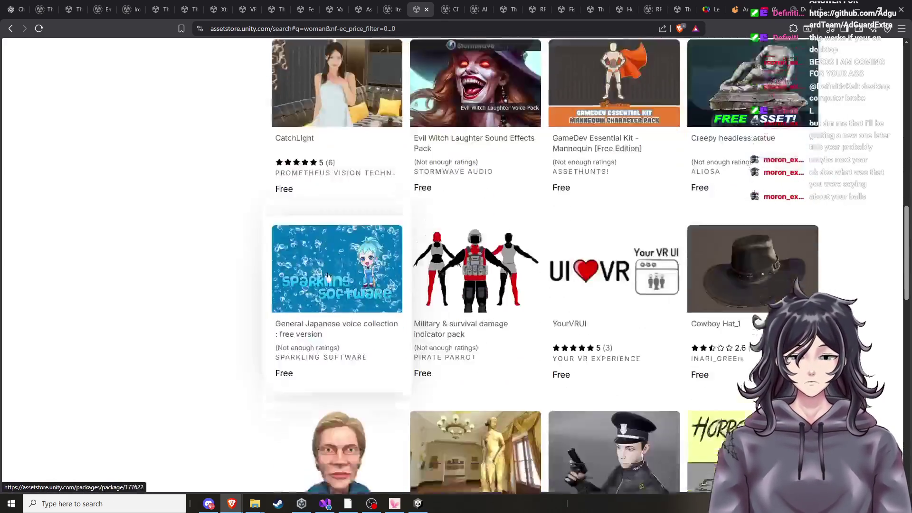
{"action": "scroll", "coordinate": [354, 292], "scroll_direction": "down", "scroll_amount": 3}
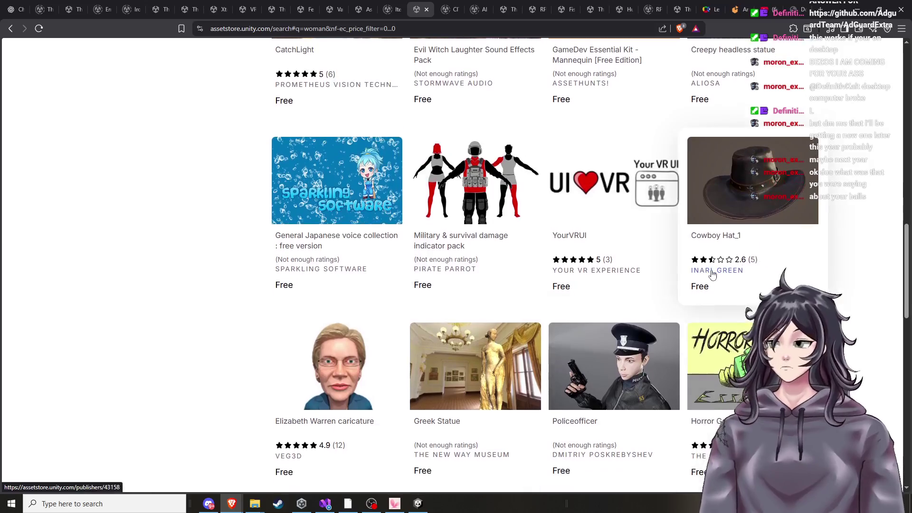
{"action": "scroll", "coordinate": [618, 286], "scroll_direction": "down", "scroll_amount": 3}
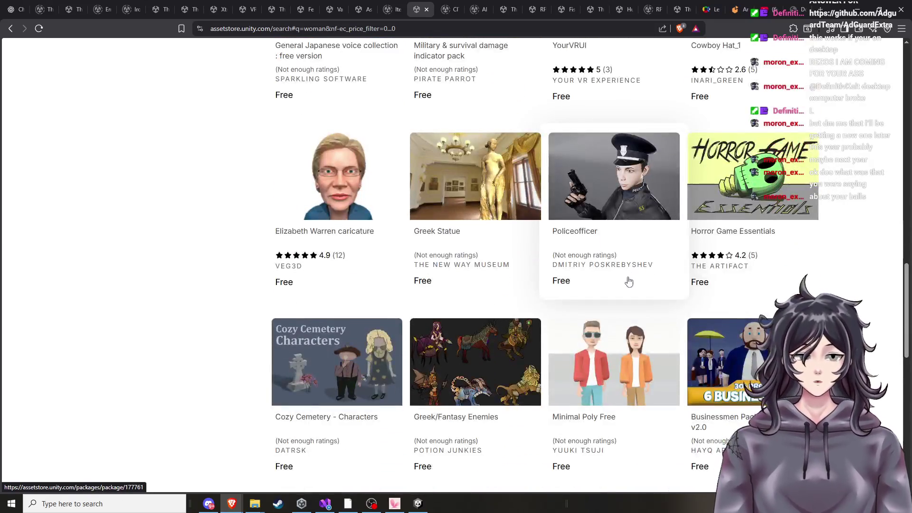
{"action": "scroll", "coordinate": [513, 358], "scroll_direction": "down", "scroll_amount": 1}
{"action": "scroll", "coordinate": [448, 366], "scroll_direction": "down", "scroll_amount": 2}
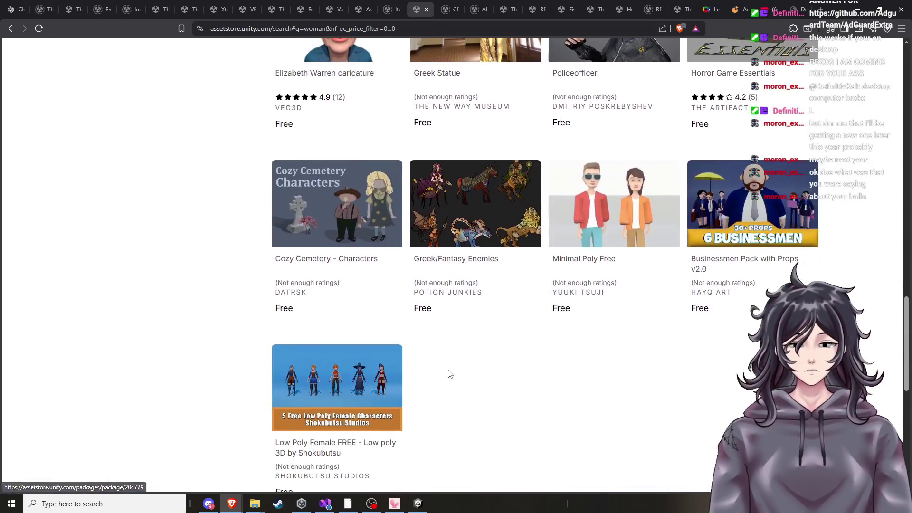
{"action": "scroll", "coordinate": [495, 389], "scroll_direction": "down", "scroll_amount": 1}
{"action": "scroll", "coordinate": [559, 442], "scroll_direction": "up", "scroll_amount": 15}
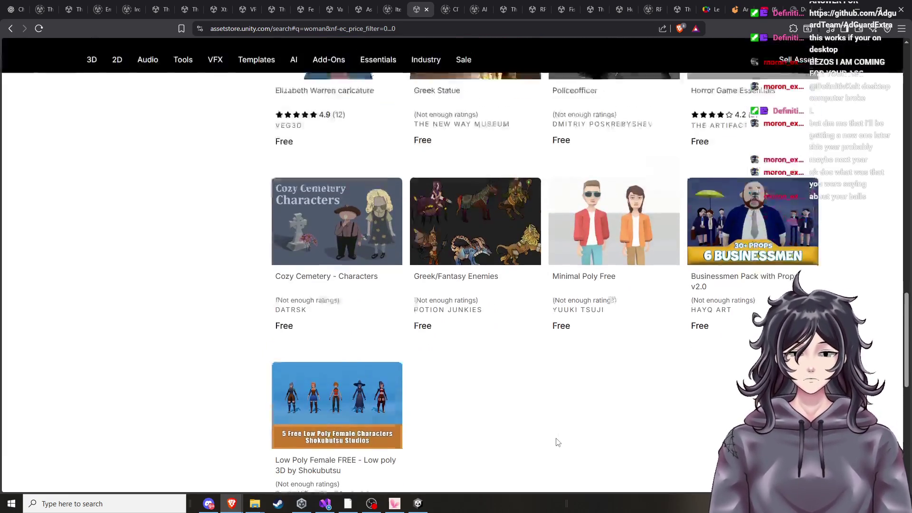
{"action": "scroll", "coordinate": [559, 435], "scroll_direction": "up", "scroll_amount": 6}
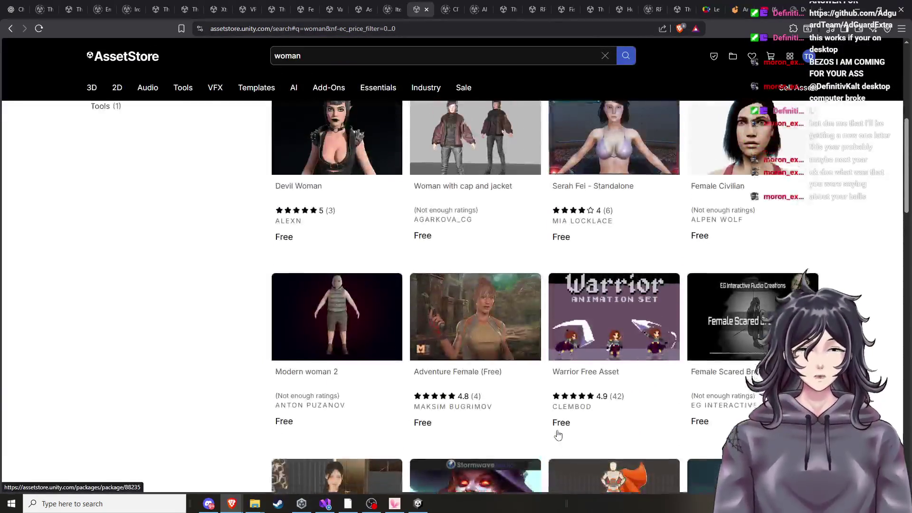
{"action": "scroll", "coordinate": [546, 403], "scroll_direction": "down", "scroll_amount": 2}
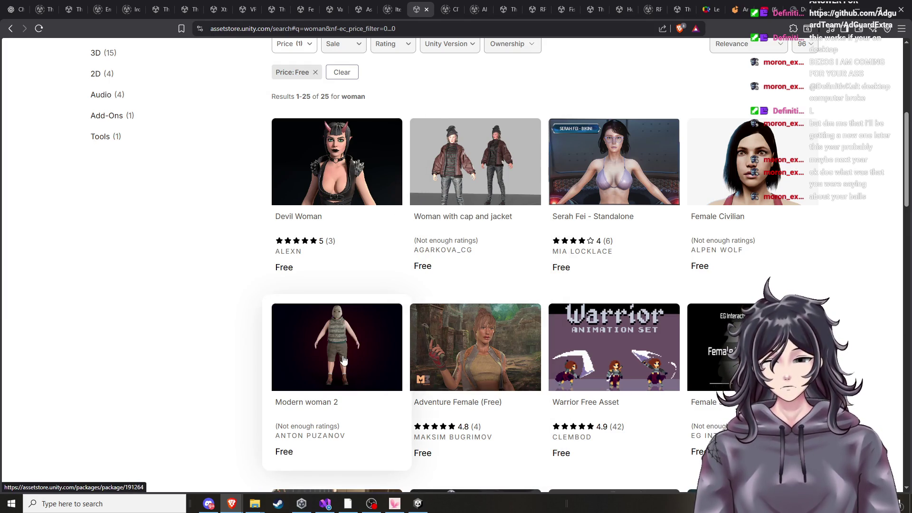
{"action": "left_click", "coordinate": [365, 341]}
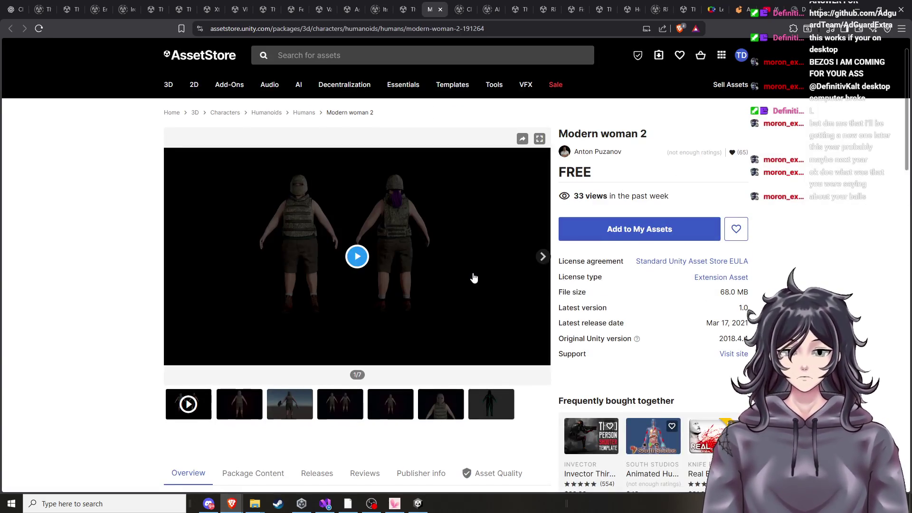
Step through the Modern woman 2 preview images to the final rig skeleton shot (7/7)
{"action": "left_click", "coordinate": [543, 257]}
{"action": "left_click", "coordinate": [546, 259]}
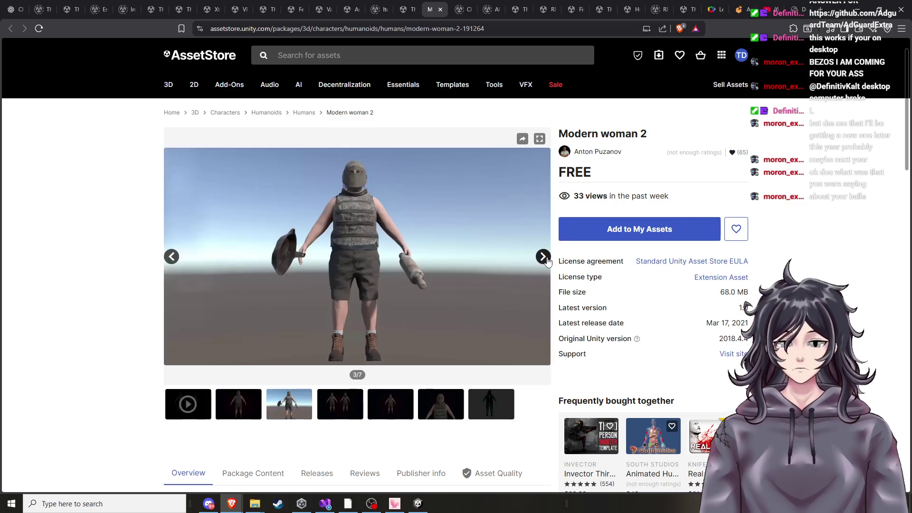
{"action": "left_click", "coordinate": [546, 259]}
{"action": "left_click", "coordinate": [546, 259]}
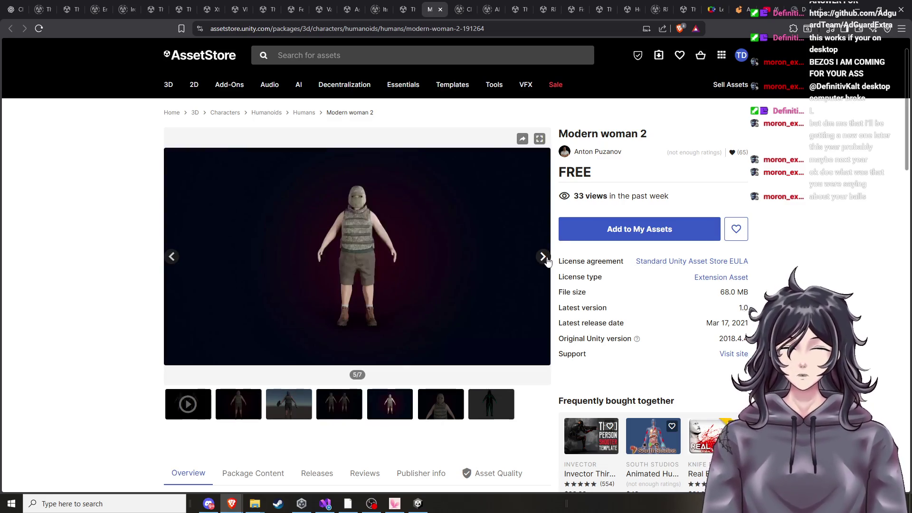
{"action": "left_click", "coordinate": [546, 259]}
{"action": "left_click", "coordinate": [547, 259]}
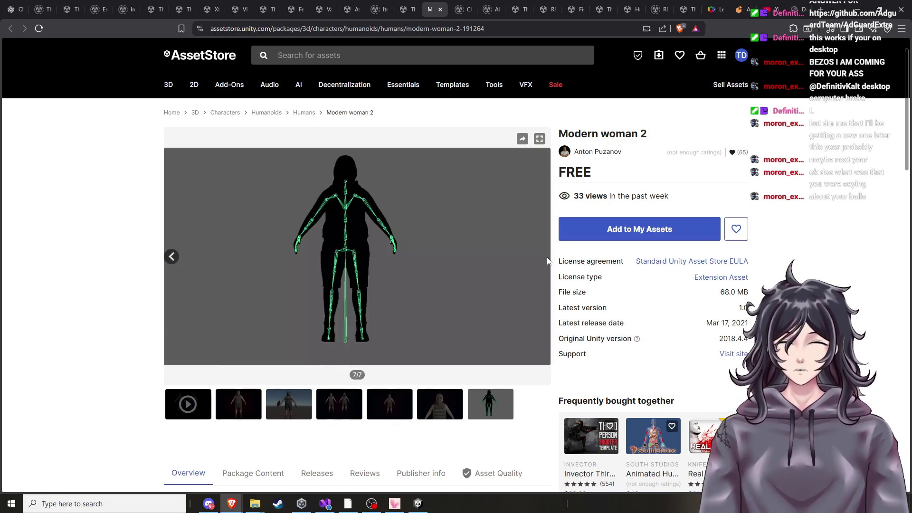
Go back to the second preview image, then return to the free 'woman' results tab
{"action": "left_click", "coordinate": [172, 257]}
{"action": "left_click", "coordinate": [172, 257]}
{"action": "left_click", "coordinate": [172, 257]}
{"action": "left_click", "coordinate": [172, 257]}
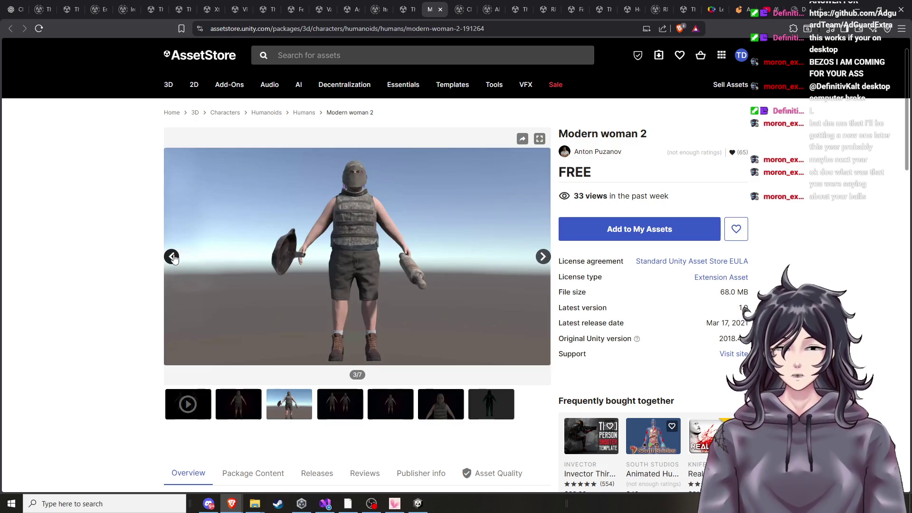
{"action": "left_click", "coordinate": [172, 257]}
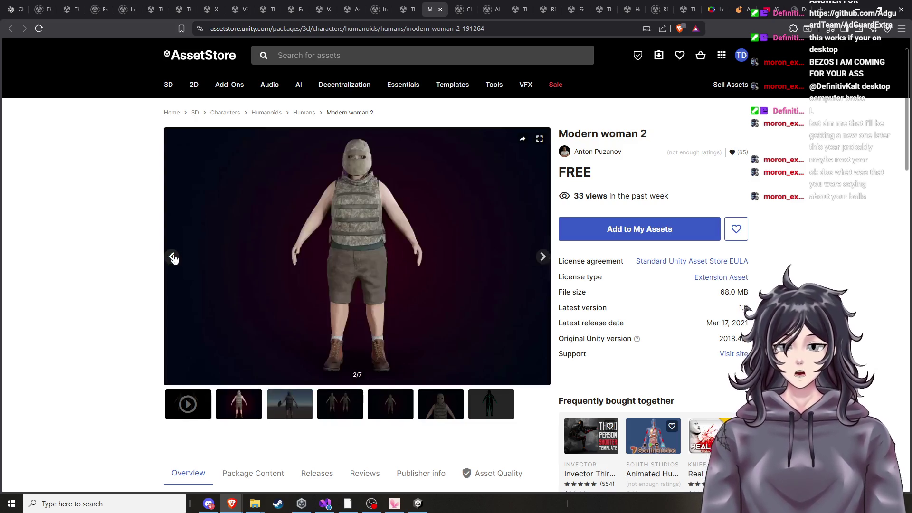
{"action": "left_click", "coordinate": [409, 9]}
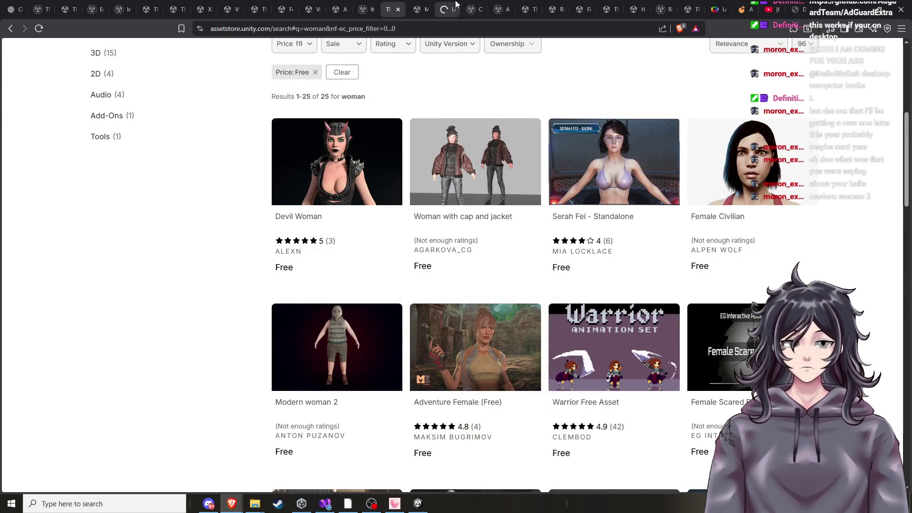
{"action": "left_click", "coordinate": [447, 9]}
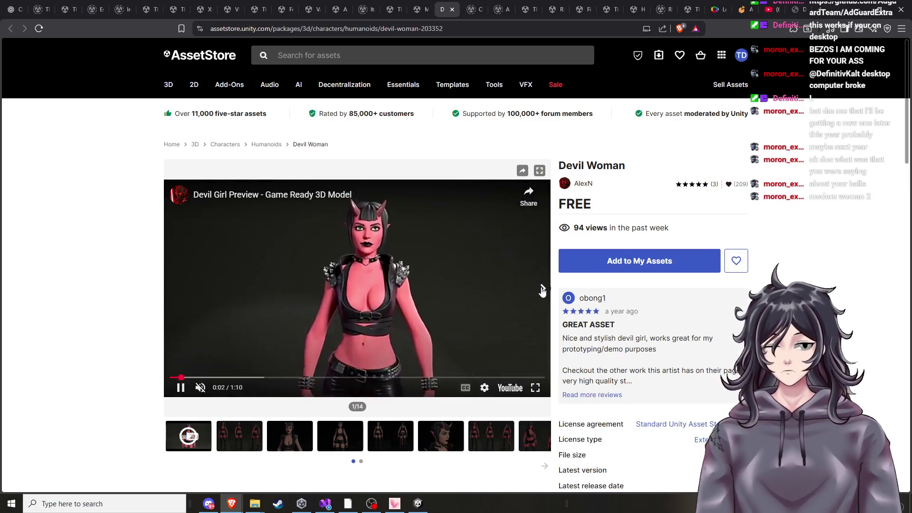
{"action": "left_click", "coordinate": [542, 289]}
{"action": "left_click", "coordinate": [542, 289]}
{"action": "left_click", "coordinate": [542, 289]}
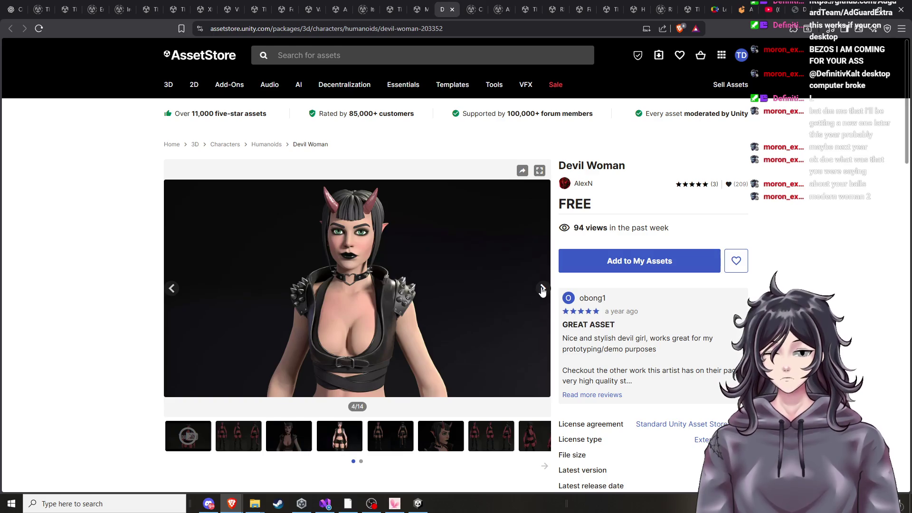
{"action": "left_click", "coordinate": [542, 289]}
{"action": "left_click", "coordinate": [543, 290]}
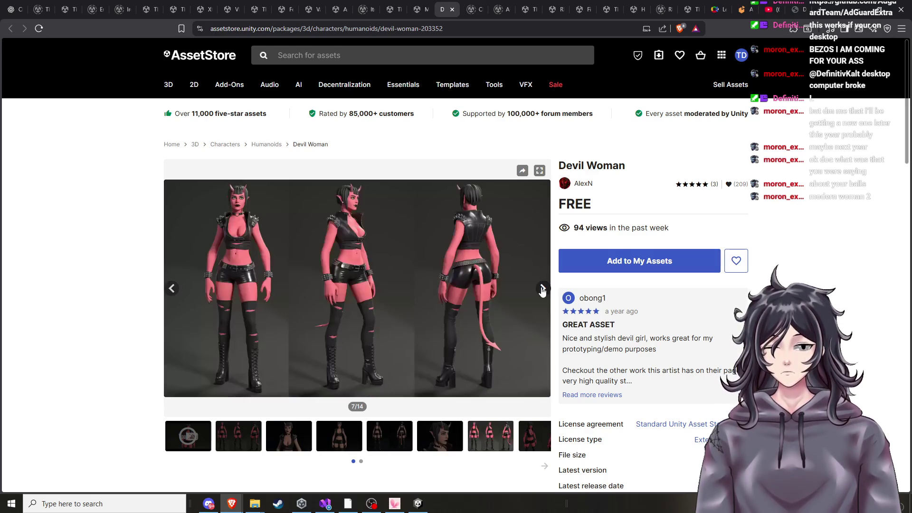
{"action": "key", "text": "ctrl+shift+Tab"}
{"action": "key", "text": "ctrl+shift+Tab"}
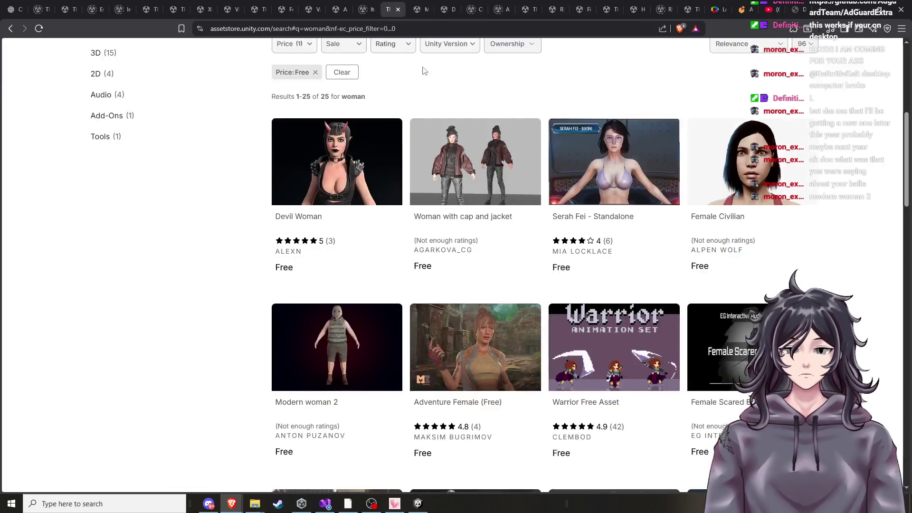
Open the Female Civilian asset page and browse its preview images, including the HDRP front view
{"action": "left_click", "coordinate": [753, 187]}
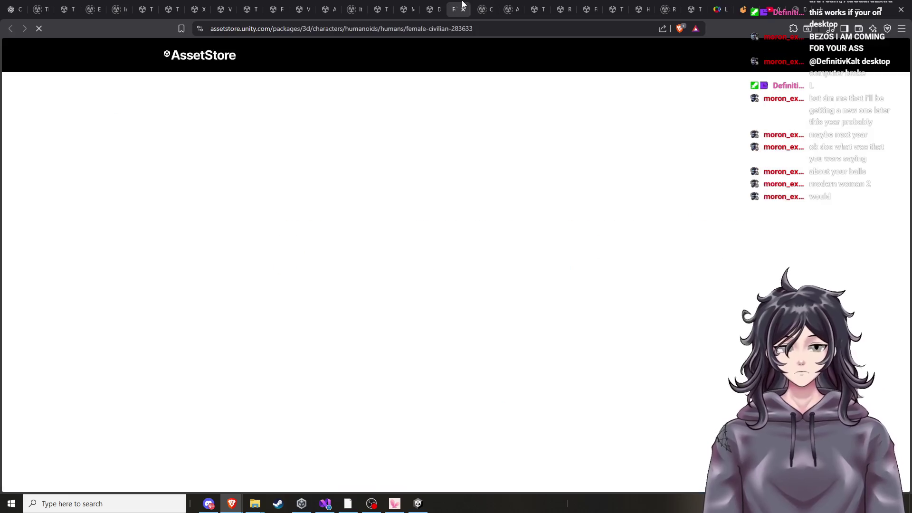
{"action": "scroll", "coordinate": [312, 330], "scroll_direction": "down", "scroll_amount": 1}
{"action": "left_click", "coordinate": [295, 381]}
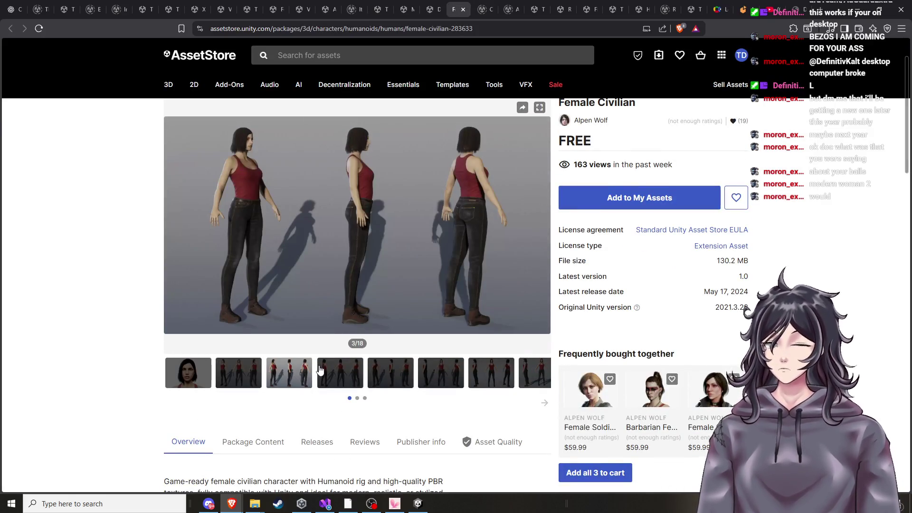
{"action": "left_click", "coordinate": [376, 379]}
{"action": "left_click", "coordinate": [428, 378]}
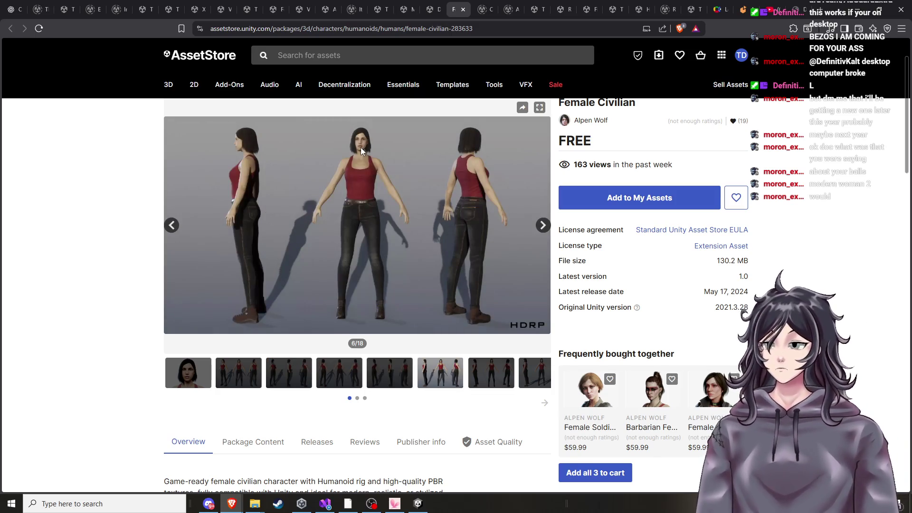
Add the free Female Civilian to My Assets, accept the terms, and return to the woman results
{"action": "left_click", "coordinate": [663, 208]}
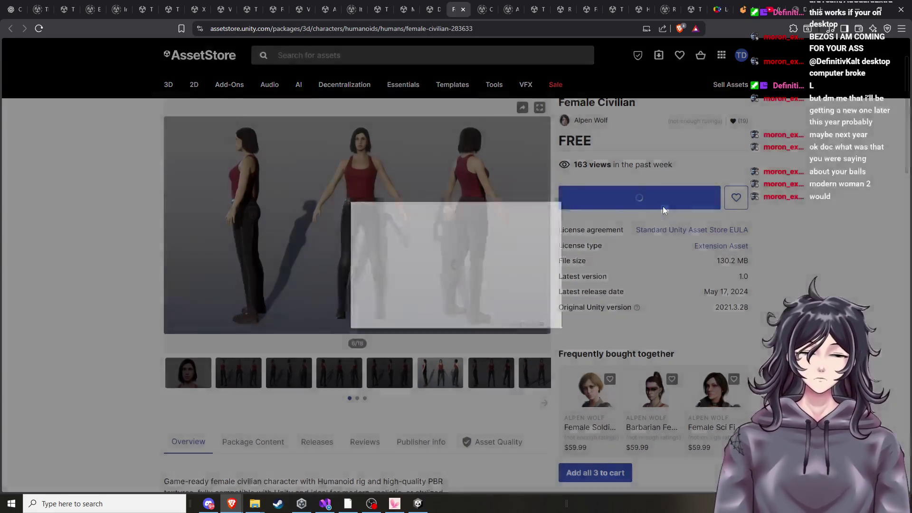
{"action": "left_click", "coordinate": [533, 316]}
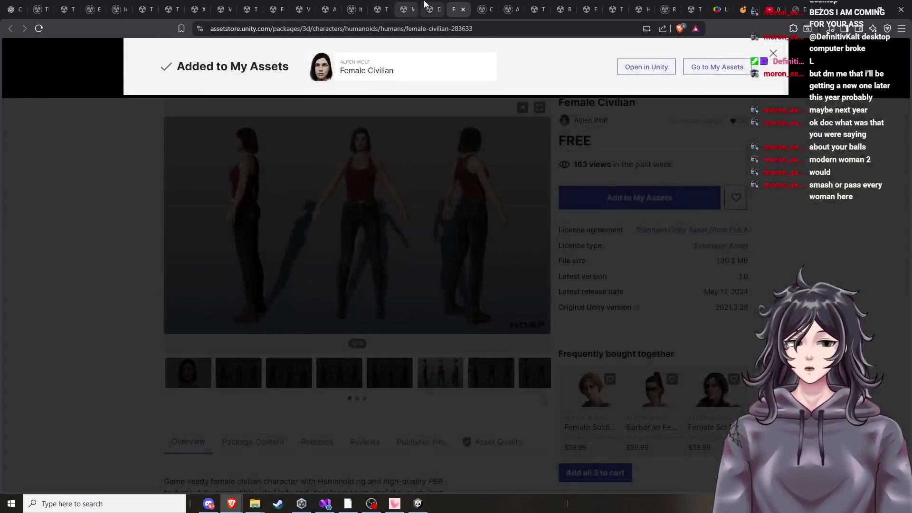
{"action": "left_click", "coordinate": [430, 9]}
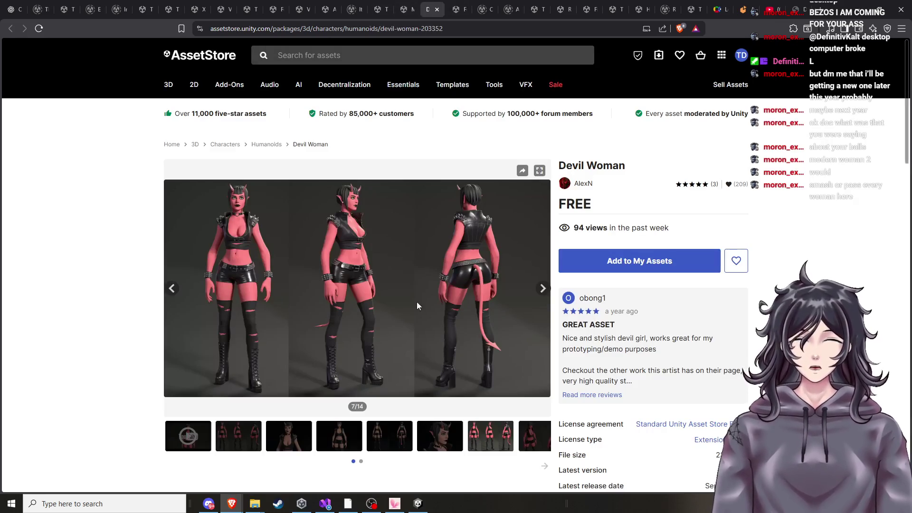
{"action": "left_click", "coordinate": [406, 9]}
{"action": "left_click", "coordinate": [457, 9]}
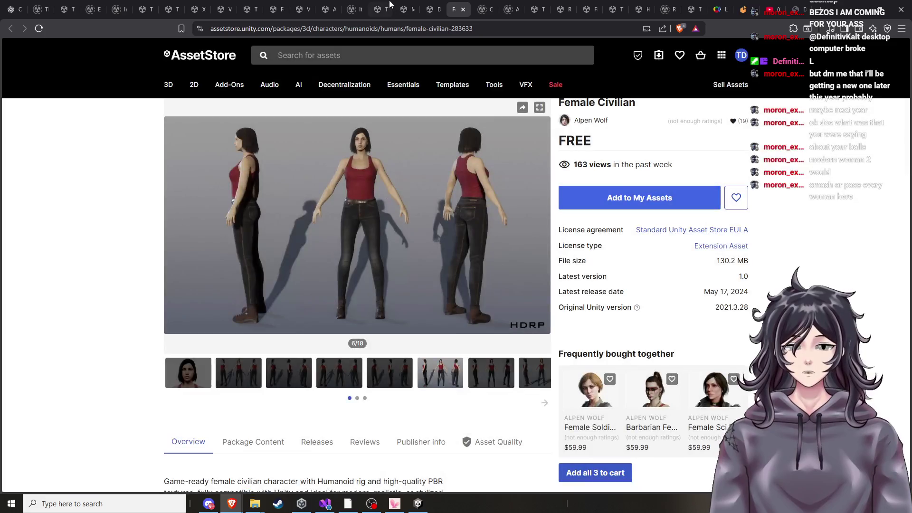
{"action": "left_click", "coordinate": [389, 7]}
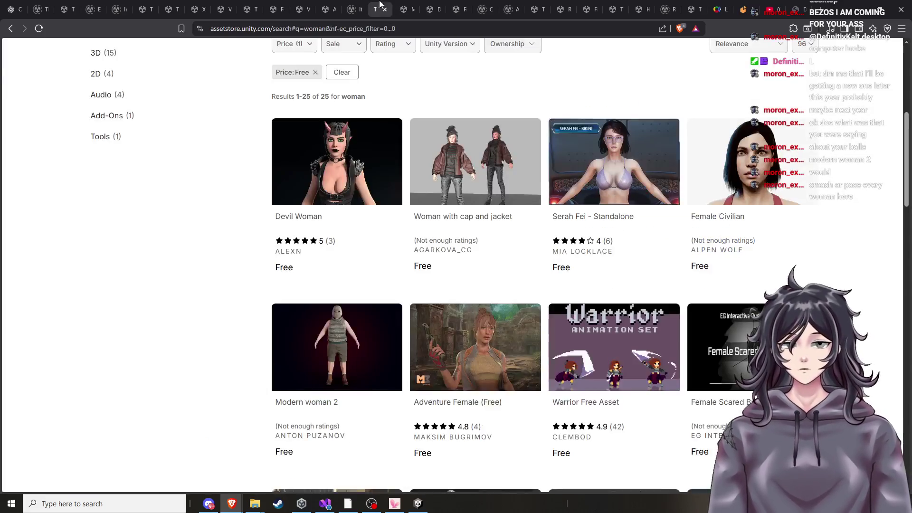
Scroll down the free woman results and open the 28.3 MB politician caricature asset page
{"action": "scroll", "coordinate": [473, 291], "scroll_direction": "down", "scroll_amount": 6}
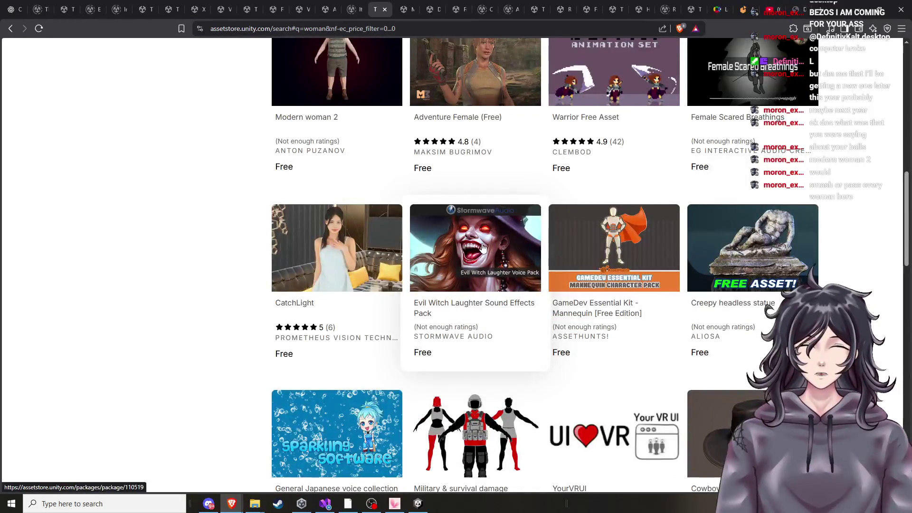
{"action": "scroll", "coordinate": [400, 279], "scroll_direction": "down", "scroll_amount": 6}
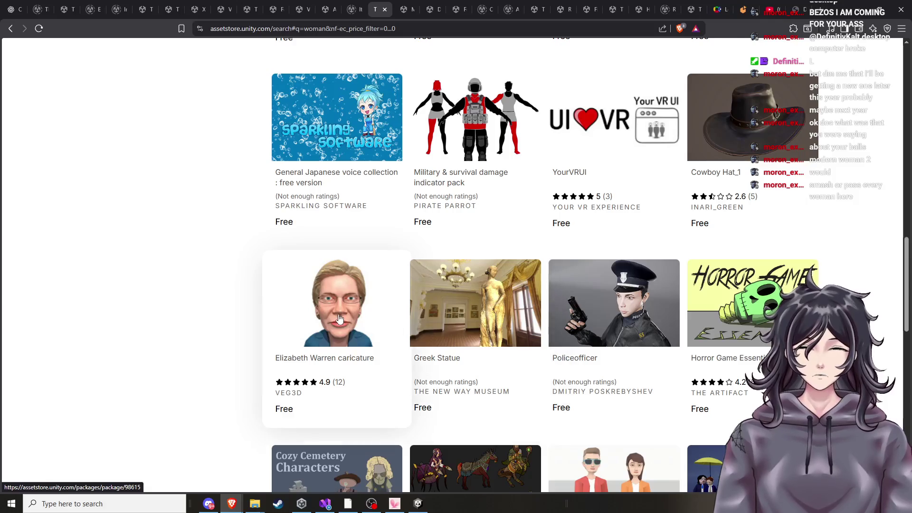
{"action": "left_click", "coordinate": [344, 323]}
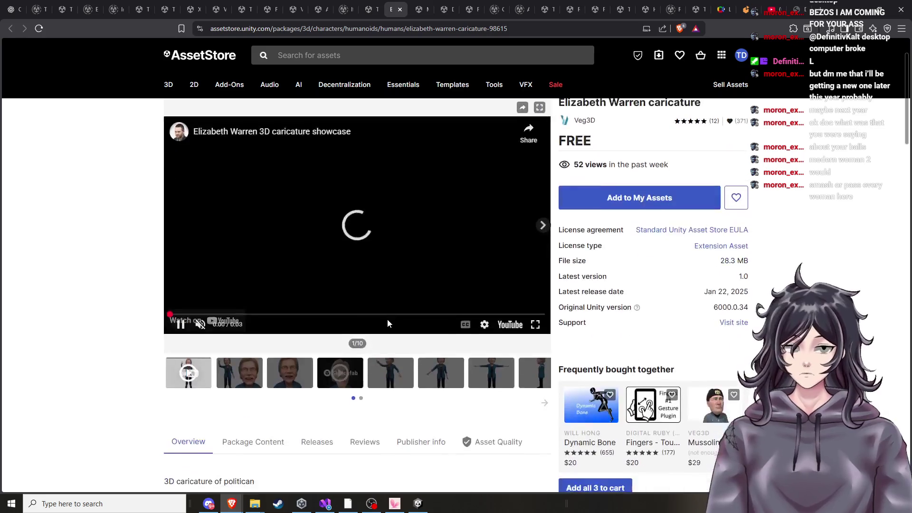
Pause the caricature's preview video, dismiss More videos, and select the person's name in the title
{"action": "left_click", "coordinate": [363, 259]}
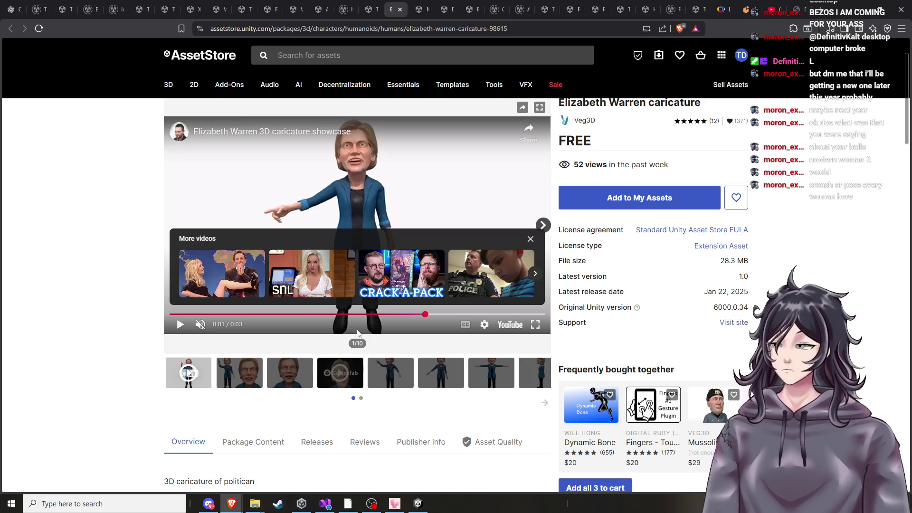
{"action": "left_click", "coordinate": [531, 239]}
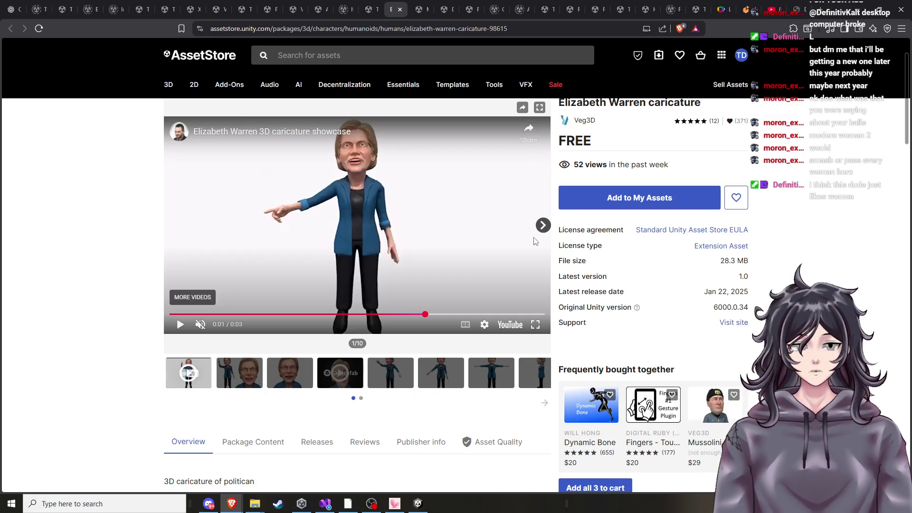
{"action": "scroll", "coordinate": [571, 203], "scroll_direction": "up", "scroll_amount": 2}
{"action": "left_click_drag", "start_coordinate": [561, 162], "coordinate": [647, 162]}
{"action": "right_click", "coordinate": [627, 170]}
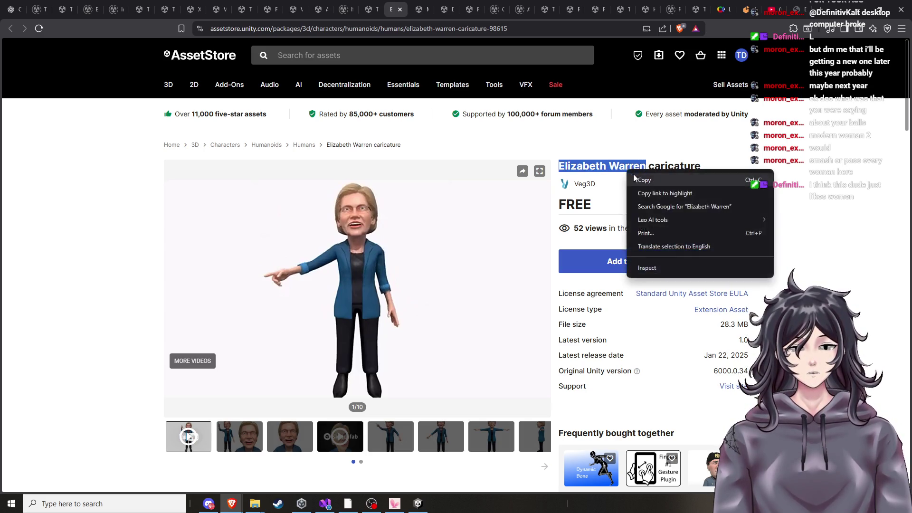
Copy the politician's name, search Google Images for it, then return to the Asset Store tabs
{"action": "left_click", "coordinate": [639, 178]}
{"action": "key", "text": "ctrl+t"}
{"action": "key", "text": "ctrl+v"}
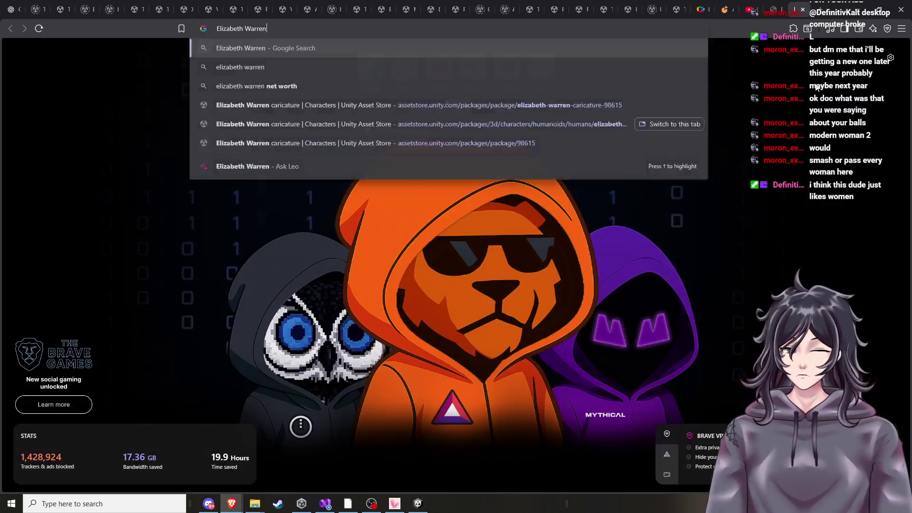
{"action": "key", "text": "Return"}
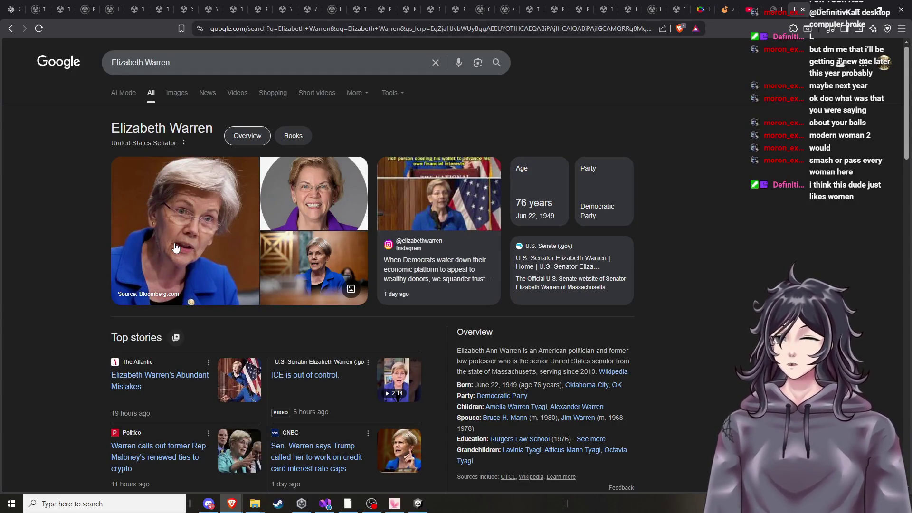
{"action": "left_click", "coordinate": [177, 93]}
{"action": "scroll", "coordinate": [208, 156], "scroll_direction": "down", "scroll_amount": 1}
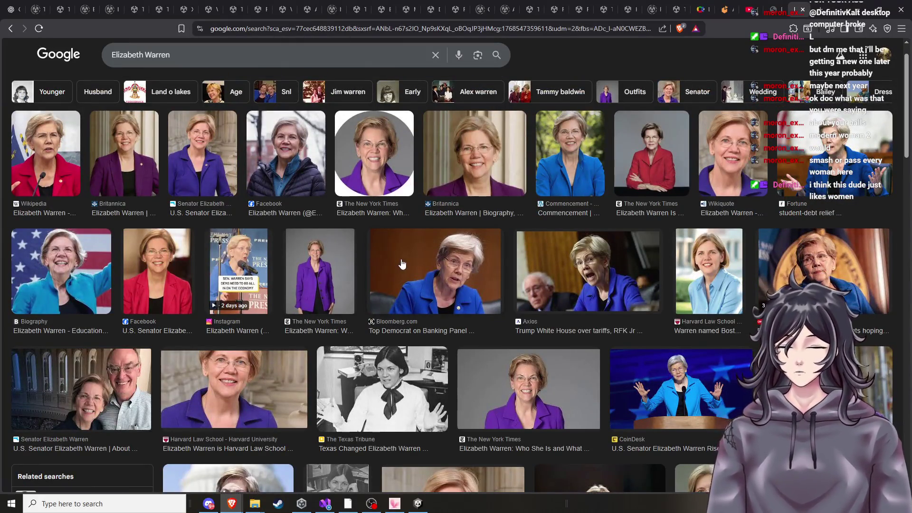
{"action": "left_click", "coordinate": [581, 9]}
{"action": "left_click", "coordinate": [433, 8]}
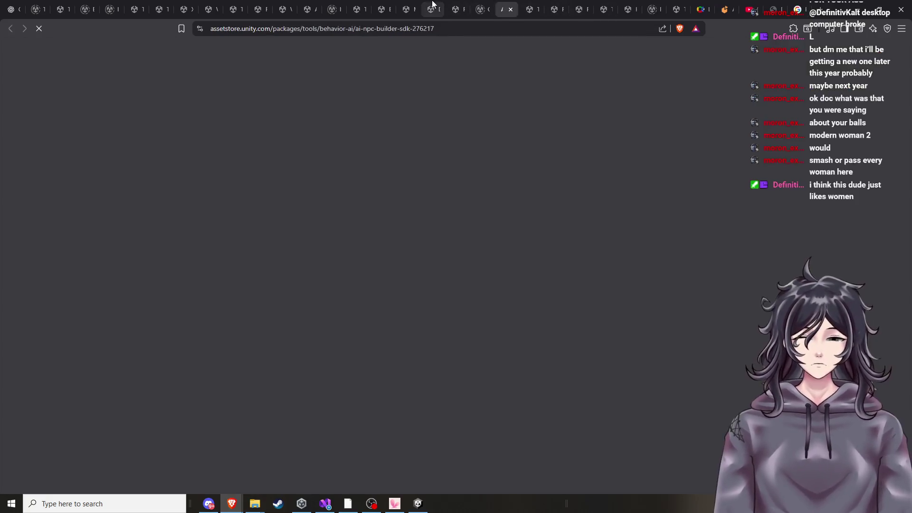
Move the caricature asset page to the end of the browser tab row
{"action": "left_click", "coordinate": [383, 9]}
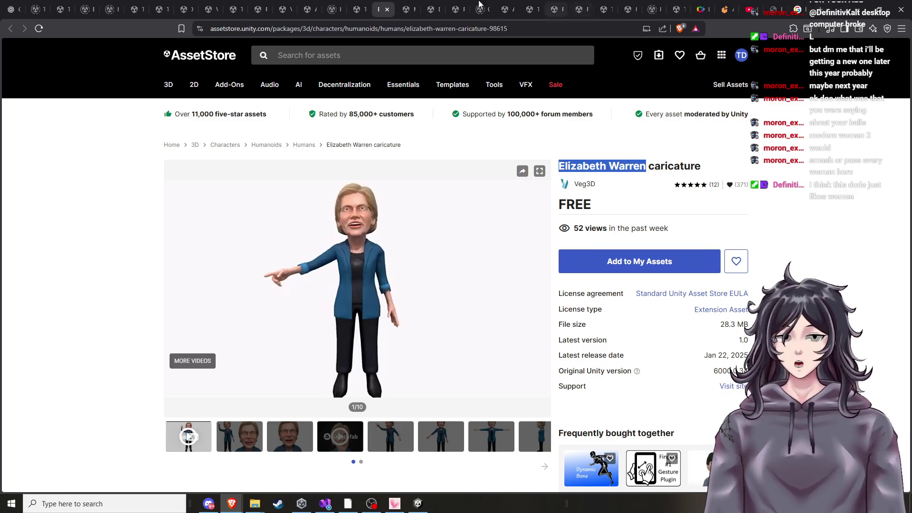
{"action": "left_click_drag", "start_coordinate": [383, 9], "coordinate": [796, 10]}
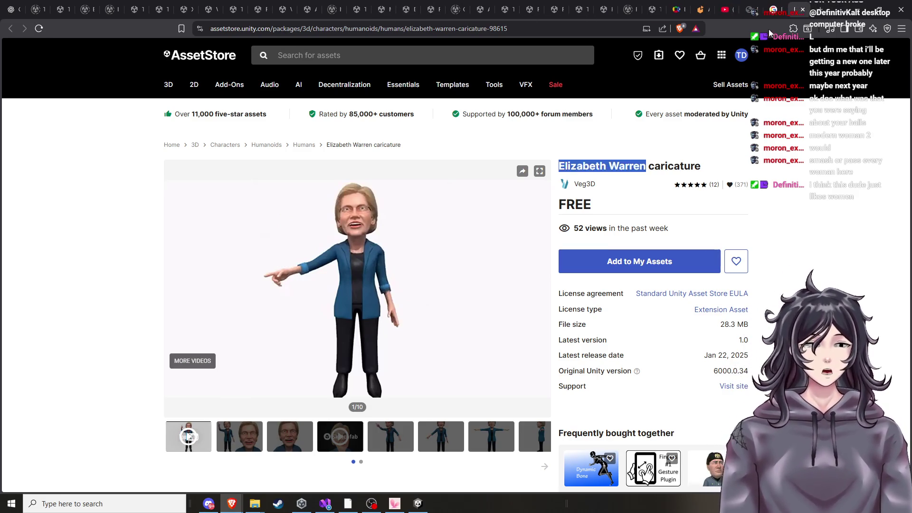
{"action": "left_click", "coordinate": [808, 245]}
Scroll the caricature listing down to 'You might also like' and open another politician caricature
{"action": "scroll", "coordinate": [808, 246], "scroll_direction": "down", "scroll_amount": 6}
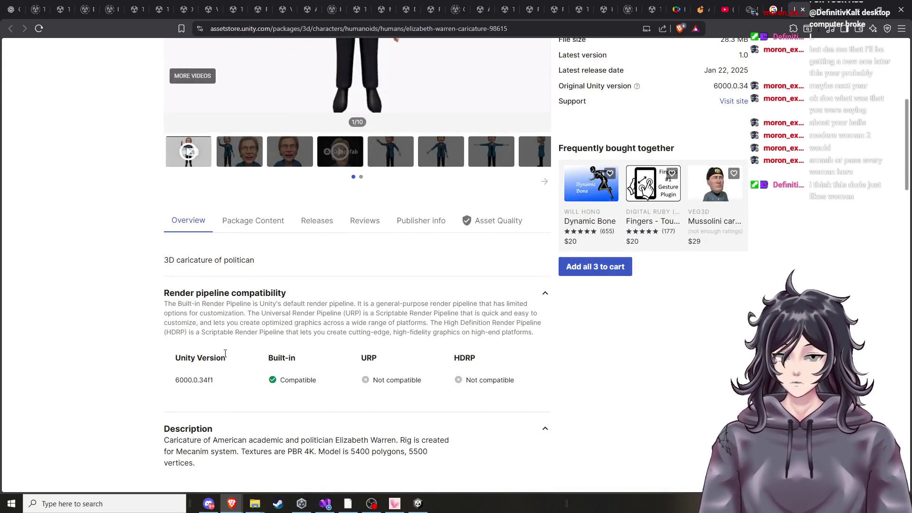
{"action": "scroll", "coordinate": [208, 326], "scroll_direction": "down", "scroll_amount": 1}
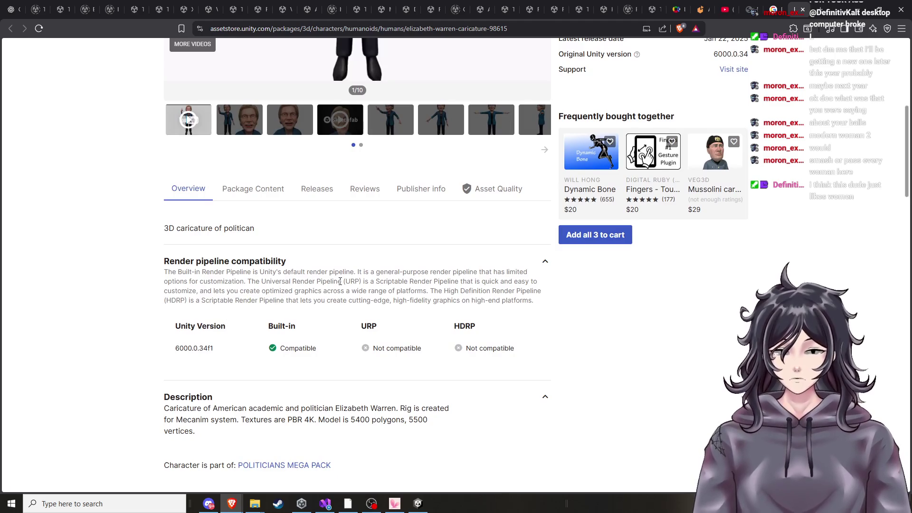
{"action": "scroll", "coordinate": [340, 281], "scroll_direction": "down", "scroll_amount": 5}
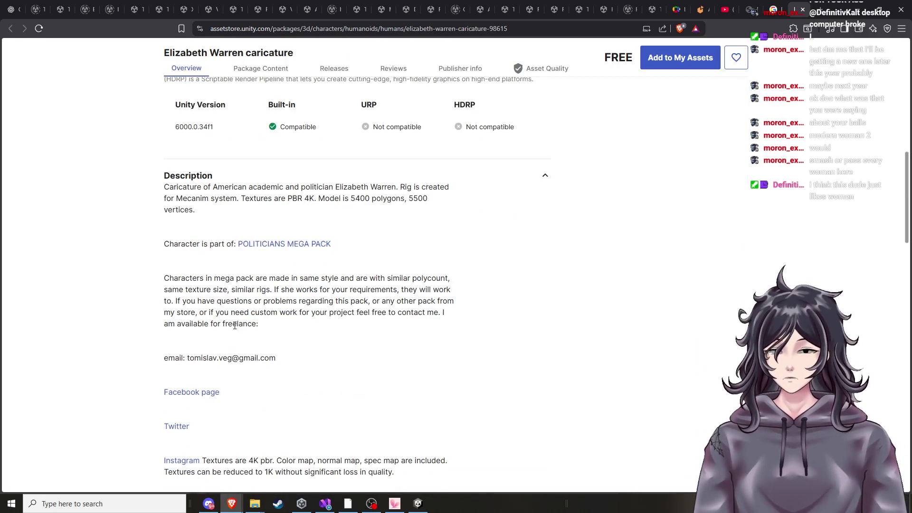
{"action": "scroll", "coordinate": [234, 311], "scroll_direction": "down", "scroll_amount": 10}
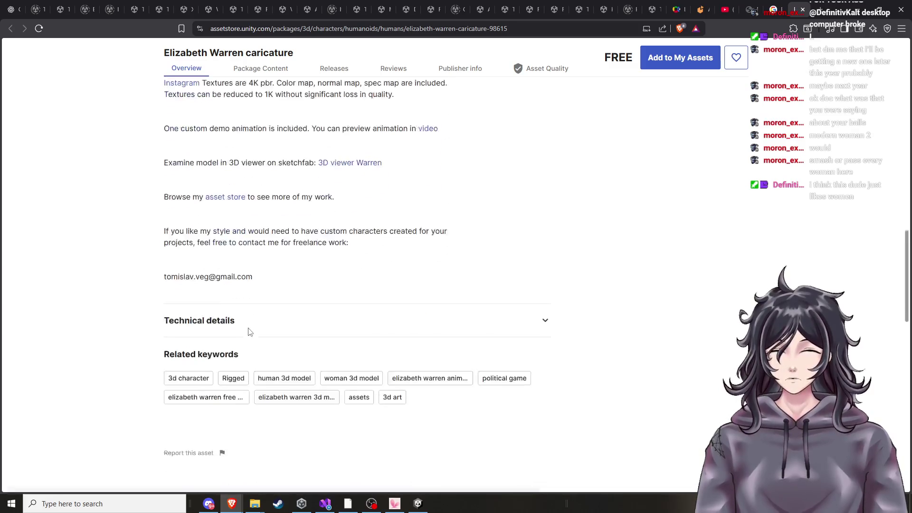
{"action": "scroll", "coordinate": [251, 332], "scroll_direction": "down", "scroll_amount": 1}
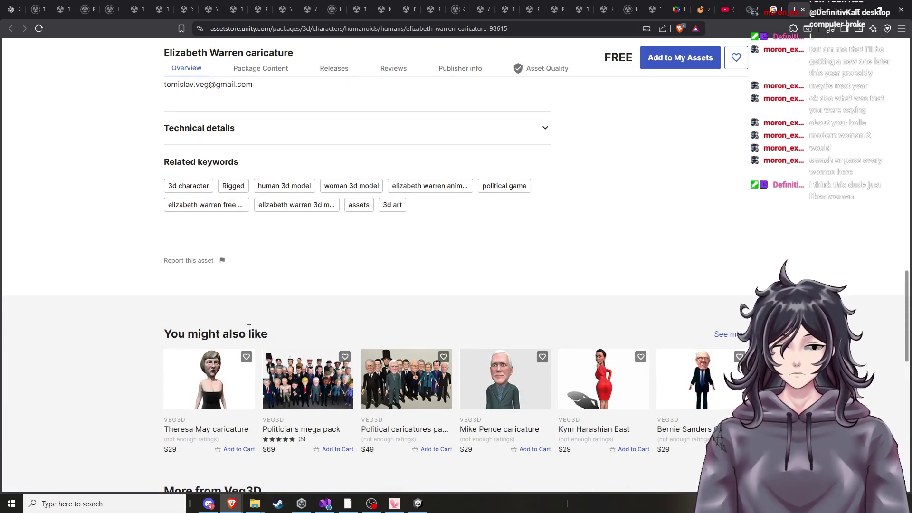
{"action": "scroll", "coordinate": [249, 328], "scroll_direction": "down", "scroll_amount": 1}
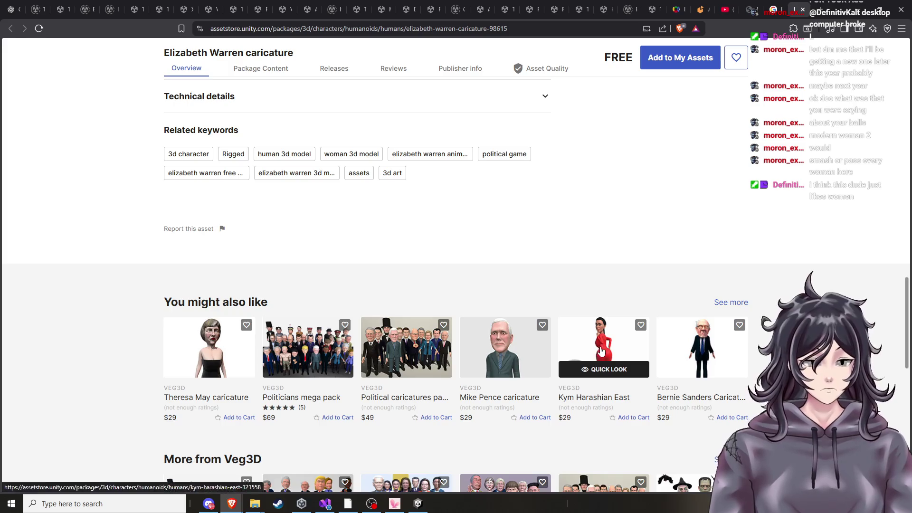
{"action": "left_click", "coordinate": [690, 352]}
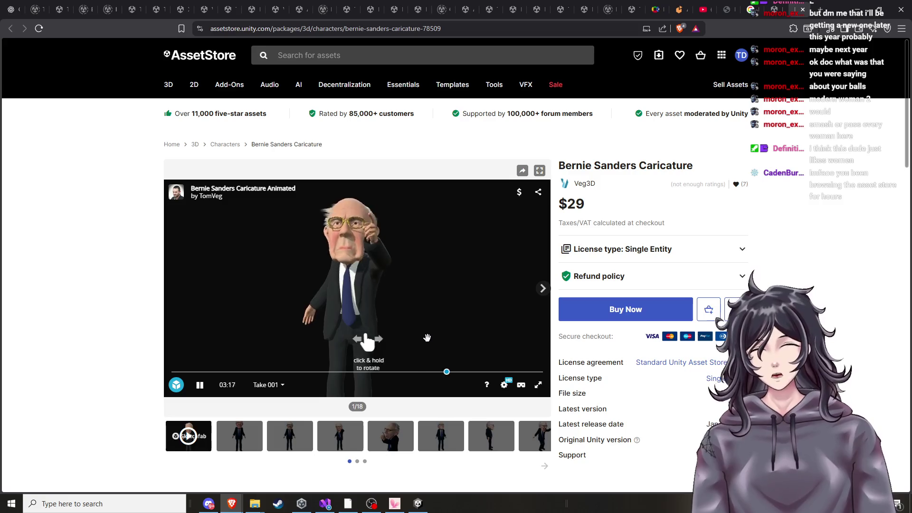
Pause the caricature's 3D preview animation and go back to the woman search results tab
{"action": "mouse_move", "coordinate": [394, 330]}
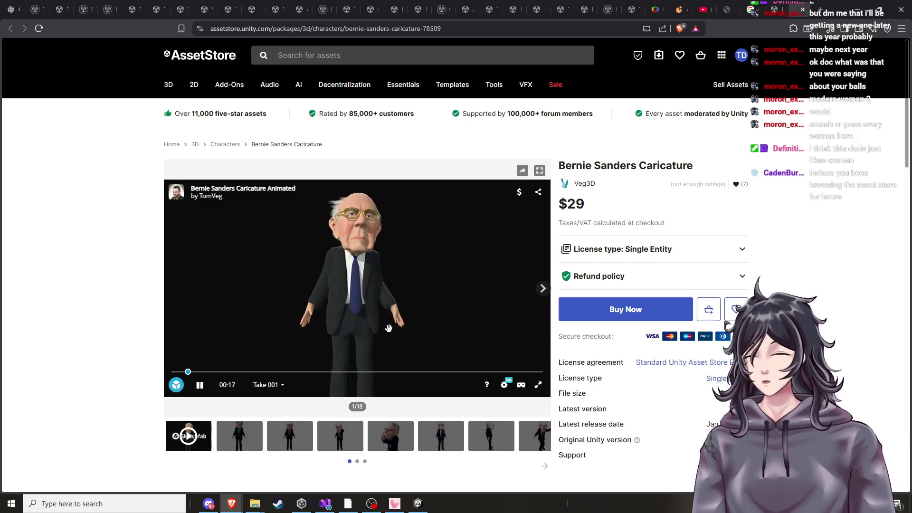
{"action": "left_click", "coordinate": [200, 387]}
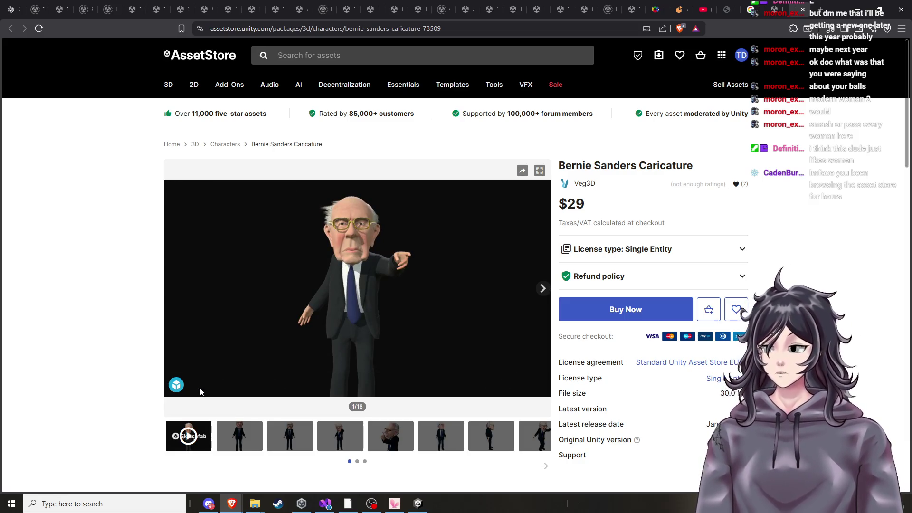
{"action": "left_click", "coordinate": [323, 9]}
{"action": "left_click", "coordinate": [346, 5]}
{"action": "left_click", "coordinate": [324, 9]}
Return to the free-priced woman results and scroll to the top where Female Civilian appears
{"action": "left_click", "coordinate": [349, 9]}
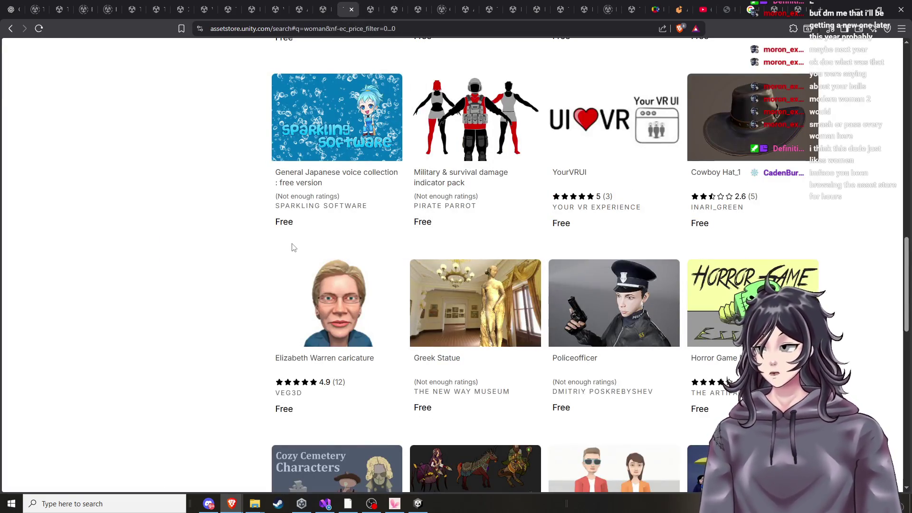
{"action": "scroll", "coordinate": [291, 252], "scroll_direction": "up", "scroll_amount": 10}
{"action": "scroll", "coordinate": [285, 266], "scroll_direction": "up", "scroll_amount": 8}
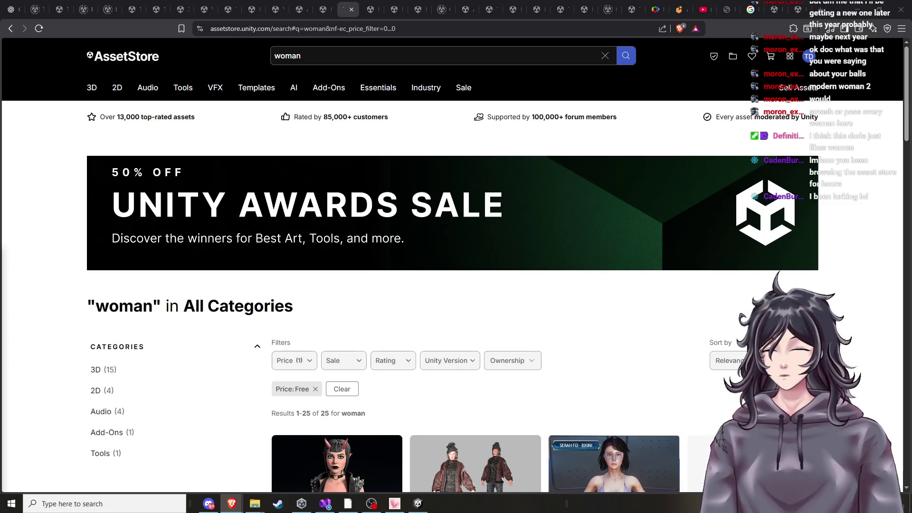
{"action": "scroll", "coordinate": [333, 347], "scroll_direction": "down", "scroll_amount": 3}
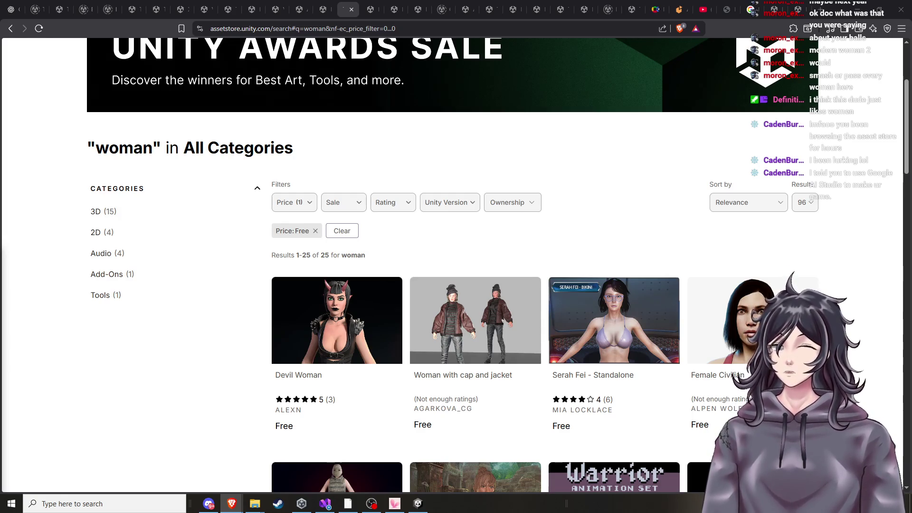
{"action": "key", "text": "ctrl+t"}
Search the web for 'google ai studio' and open the Google AI Studio site
{"action": "type", "text": "google ai "}
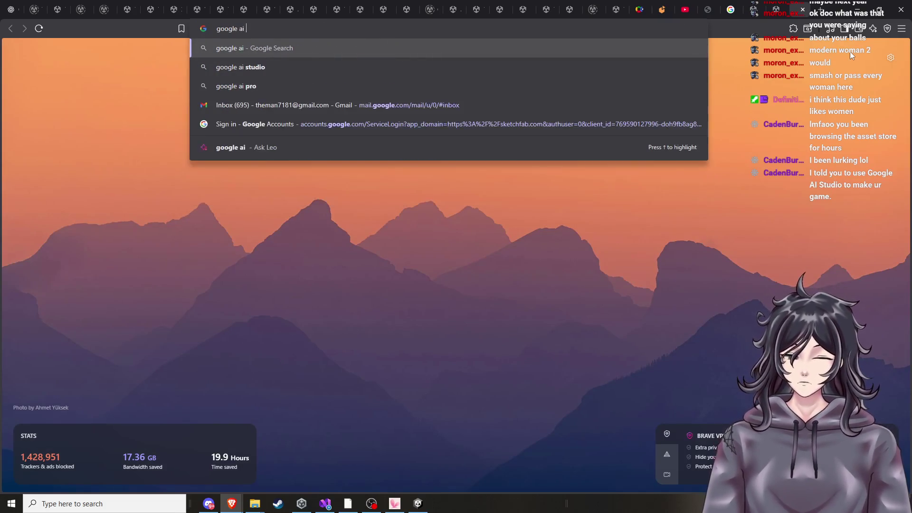
{"action": "type", "text": "studio"}
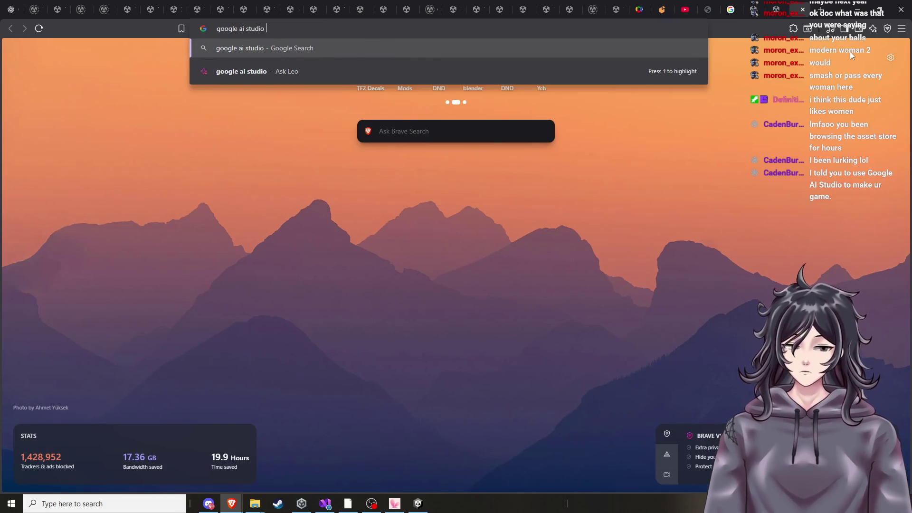
{"action": "key", "text": "Return"}
{"action": "left_click", "coordinate": [164, 180]}
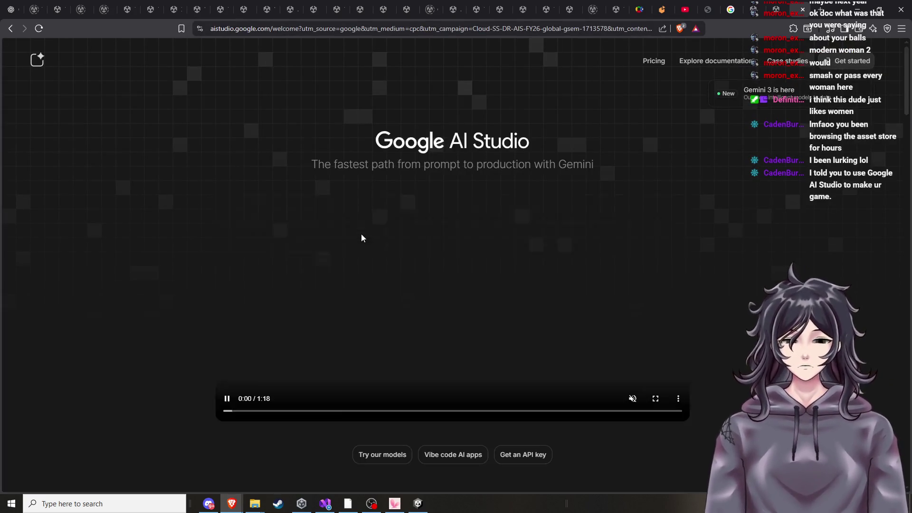
Unmute the AI Studio intro video, skip it near the end, and enter the vibe-coding apps area
{"action": "scroll", "coordinate": [366, 245], "scroll_direction": "down", "scroll_amount": 1}
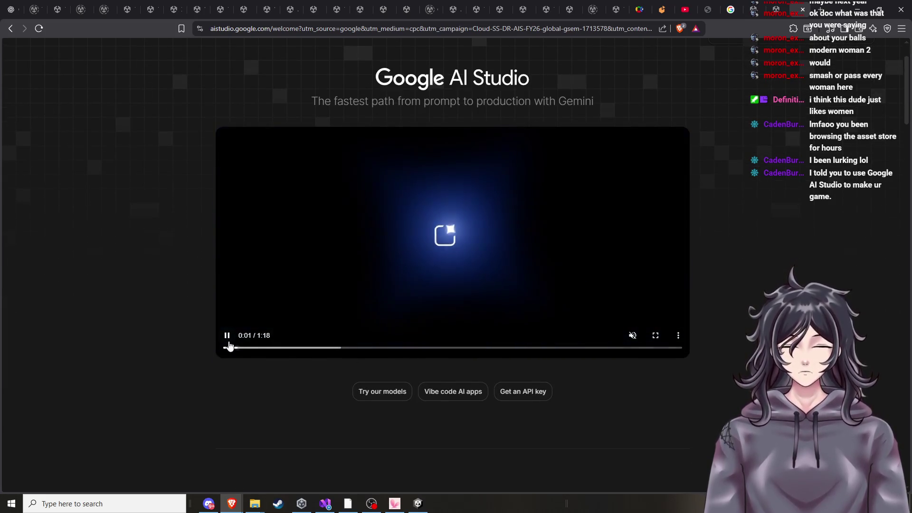
{"action": "left_click", "coordinate": [632, 336]}
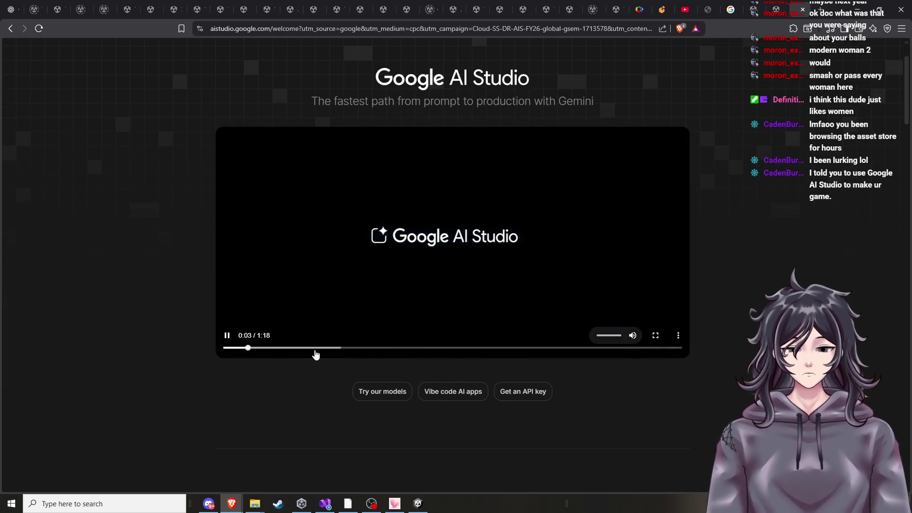
{"action": "left_click", "coordinate": [316, 352]}
{"action": "mouse_move", "coordinate": [326, 354]}
{"action": "left_mouse_down"}
{"action": "mouse_move", "coordinate": [629, 361]}
{"action": "mouse_move", "coordinate": [644, 351]}
{"action": "left_mouse_up"}
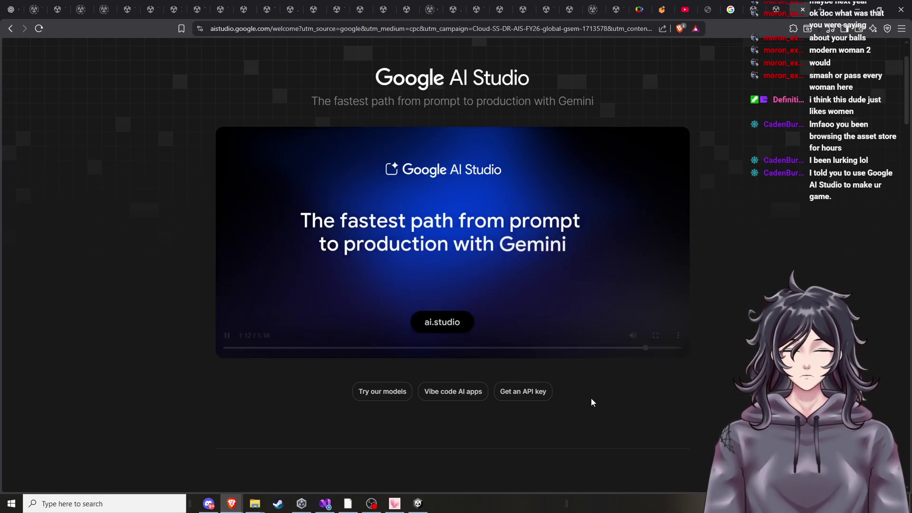
{"action": "scroll", "coordinate": [538, 316], "scroll_direction": "down", "scroll_amount": 3}
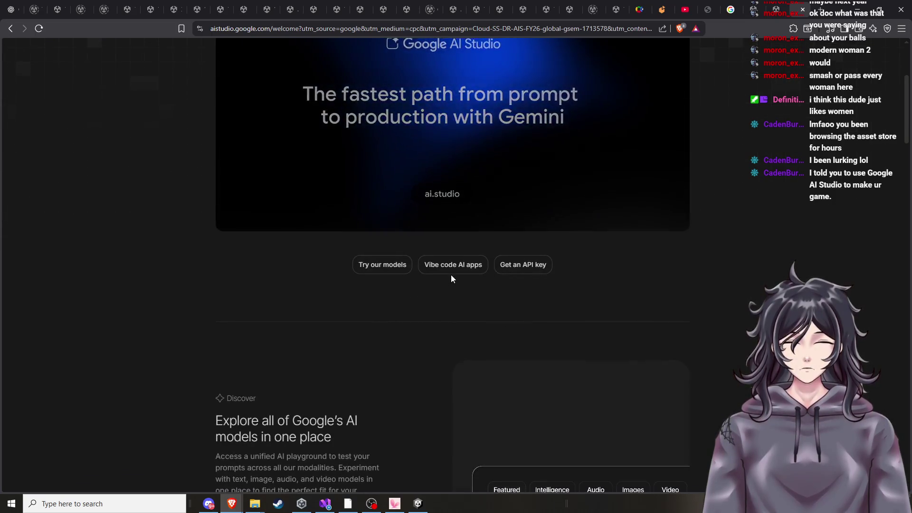
{"action": "scroll", "coordinate": [454, 273], "scroll_direction": "down", "scroll_amount": 3}
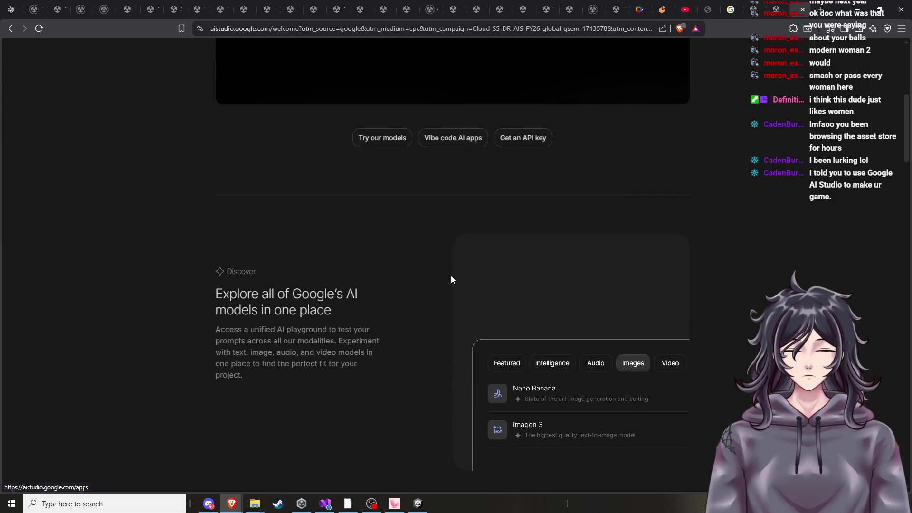
{"action": "left_click", "coordinate": [461, 146]}
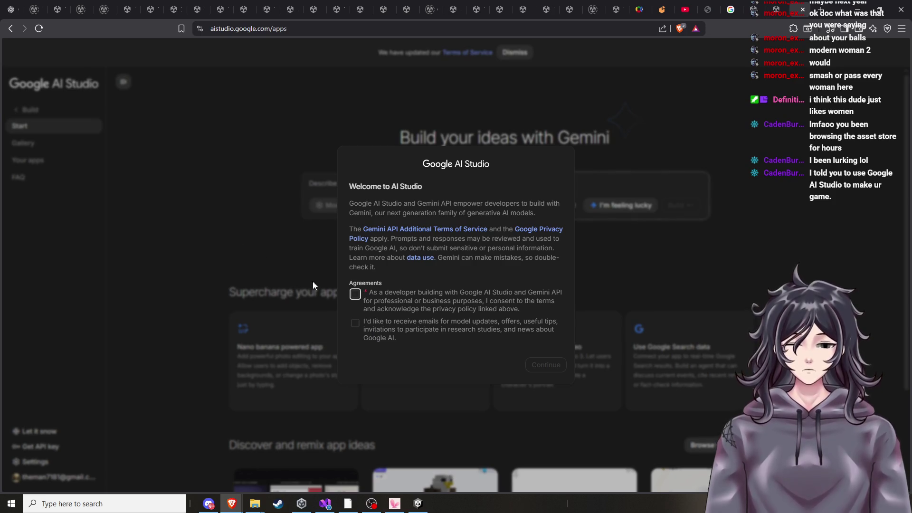
Agree to the developer terms, continue past the welcome, and start an idea in the Build prompt
{"action": "left_click", "coordinate": [355, 294]}
{"action": "left_click", "coordinate": [547, 367]}
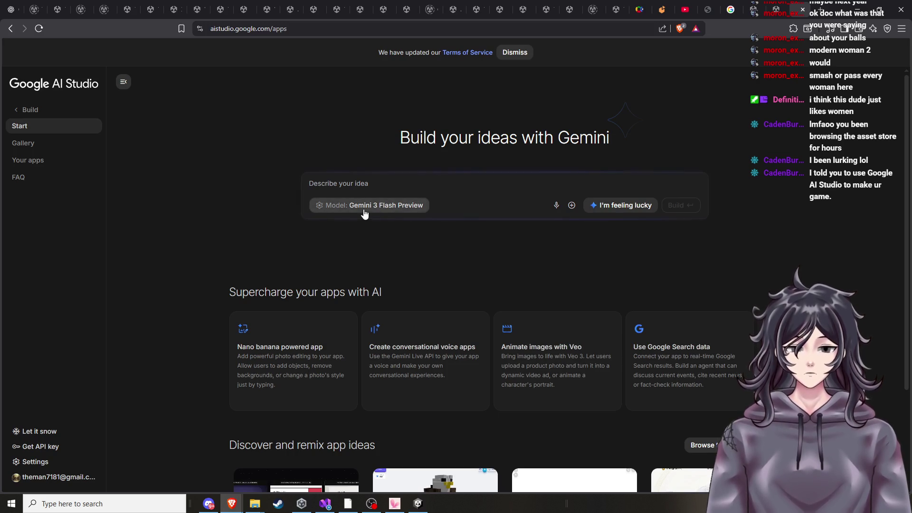
{"action": "scroll", "coordinate": [417, 223], "scroll_direction": "down", "scroll_amount": 2}
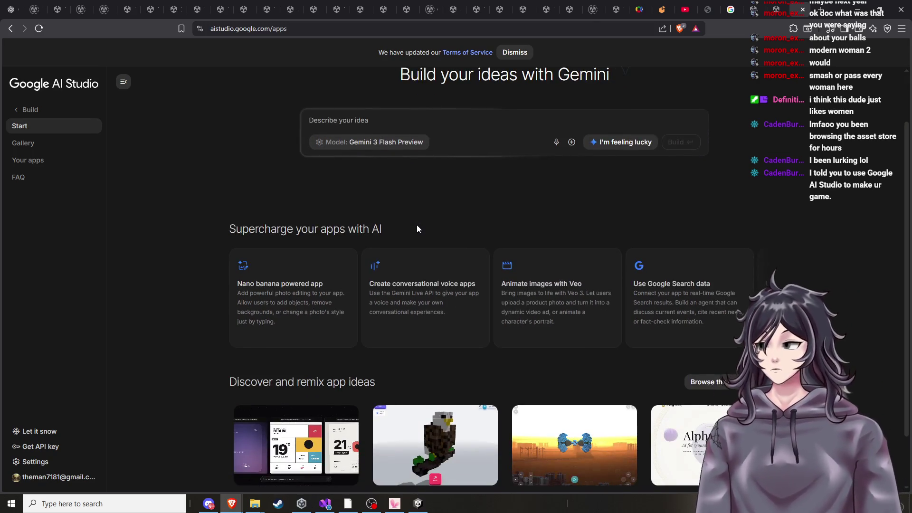
{"action": "scroll", "coordinate": [417, 230], "scroll_direction": "down", "scroll_amount": 1}
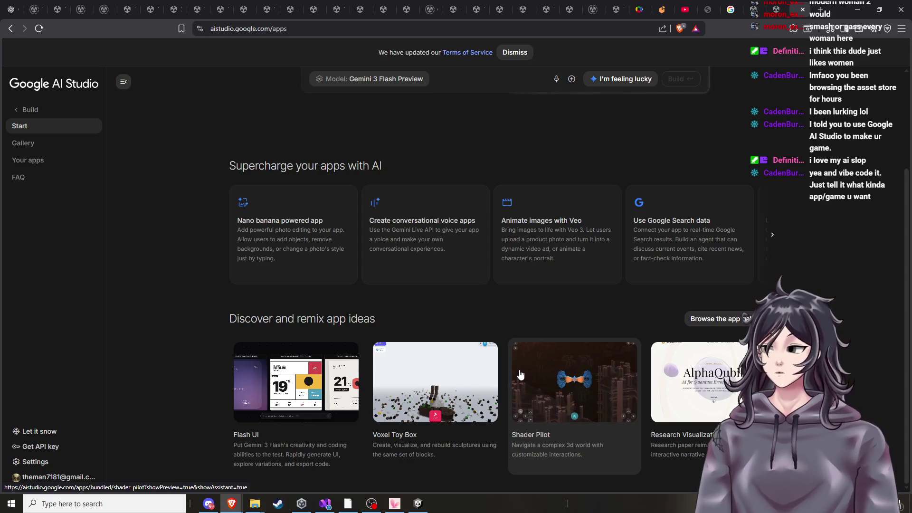
{"action": "scroll", "coordinate": [488, 359], "scroll_direction": "up", "scroll_amount": 2}
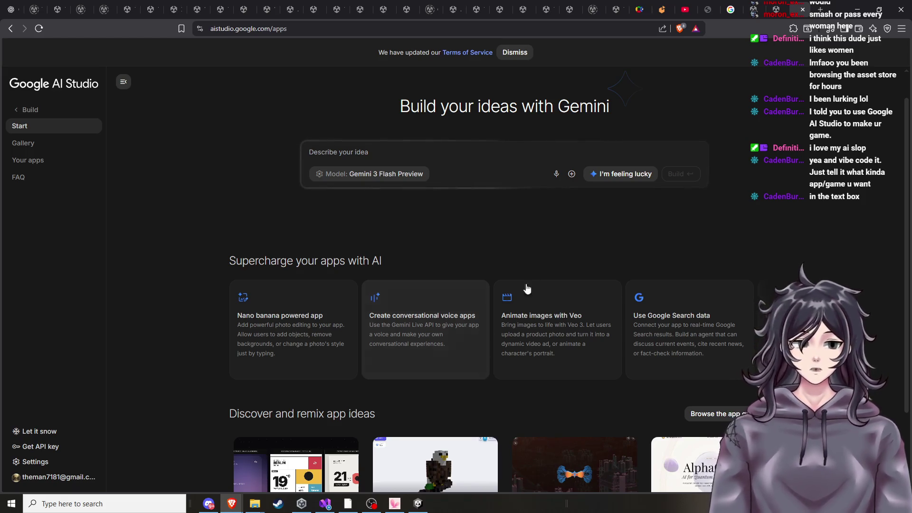
{"action": "left_click", "coordinate": [479, 153]}
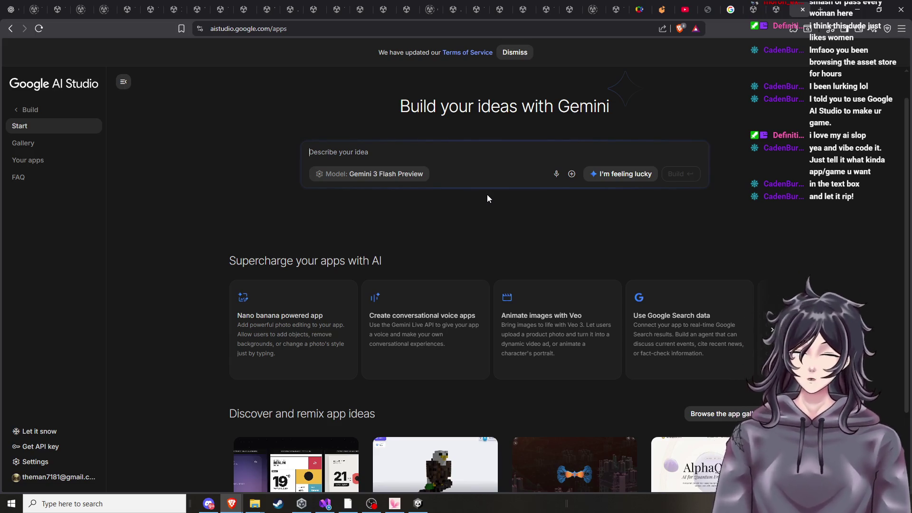
Write a prompt about a singular boss fight against The Dirt Man who comes at night, then select it
{"action": "type", "text": "IM"}
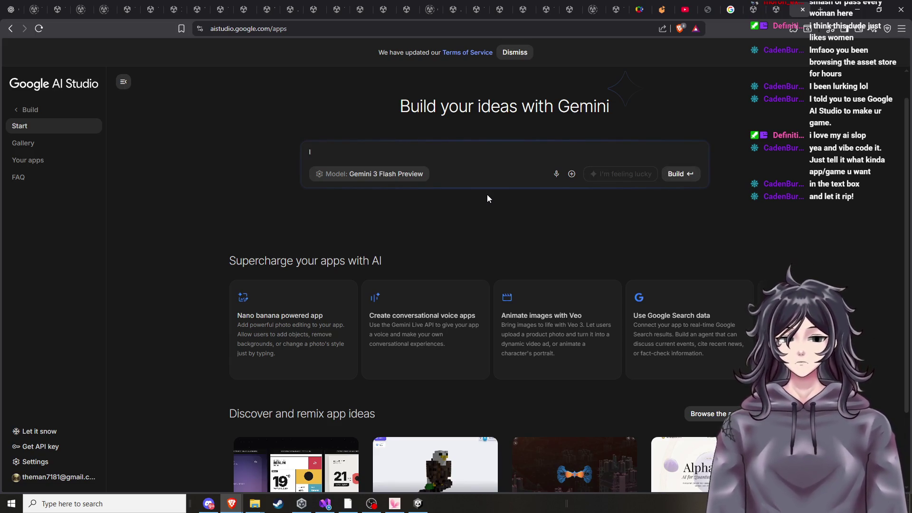
{"action": "type", "text": "m making a game that is a "}
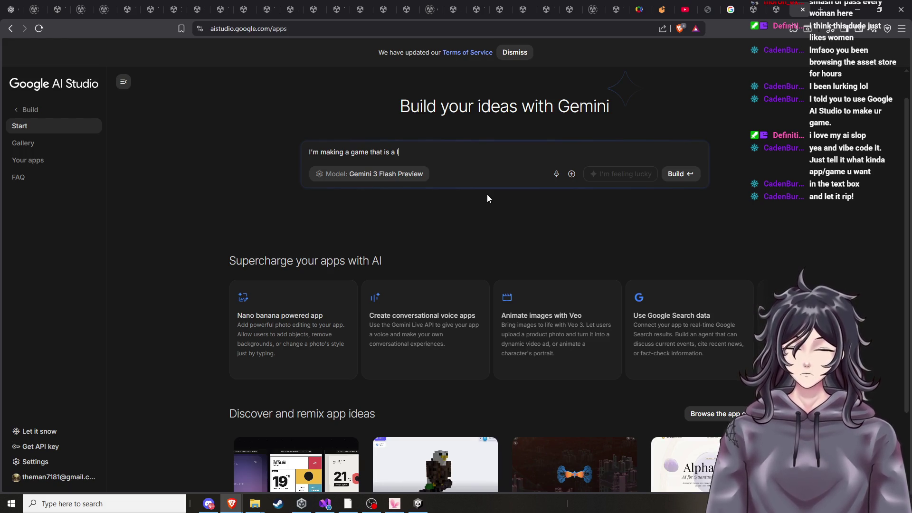
{"action": "type", "text": "singular boss fight agaisnt the"}
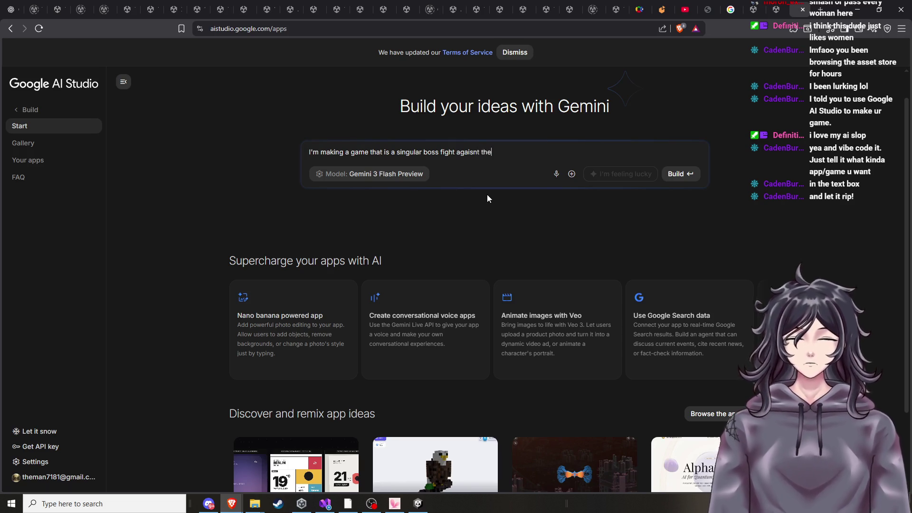
{"action": "key", "text": "BackSpace"}
{"action": "key", "text": "BackSpace"}
{"action": "key", "text": "BackSpace"}
{"action": "type", "text": "The D"}
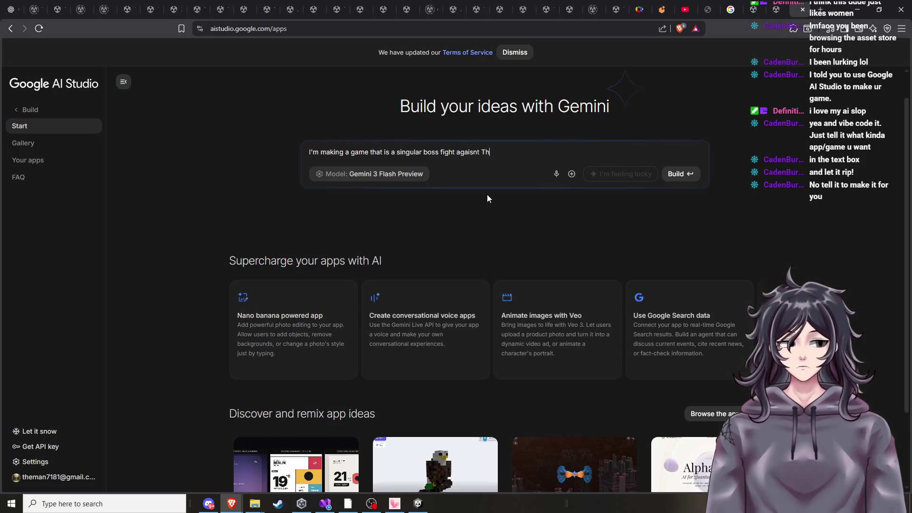
{"action": "type", "text": "irt"}
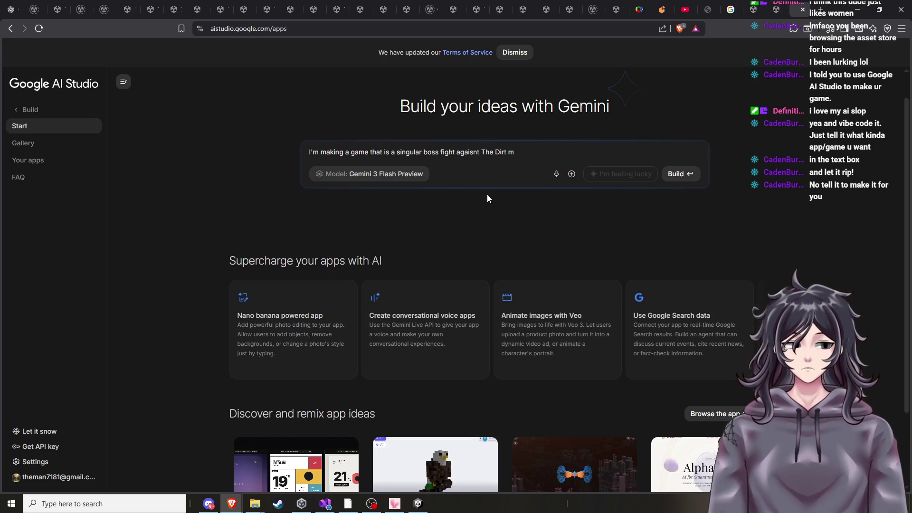
{"action": "type", "text": " Man w"}
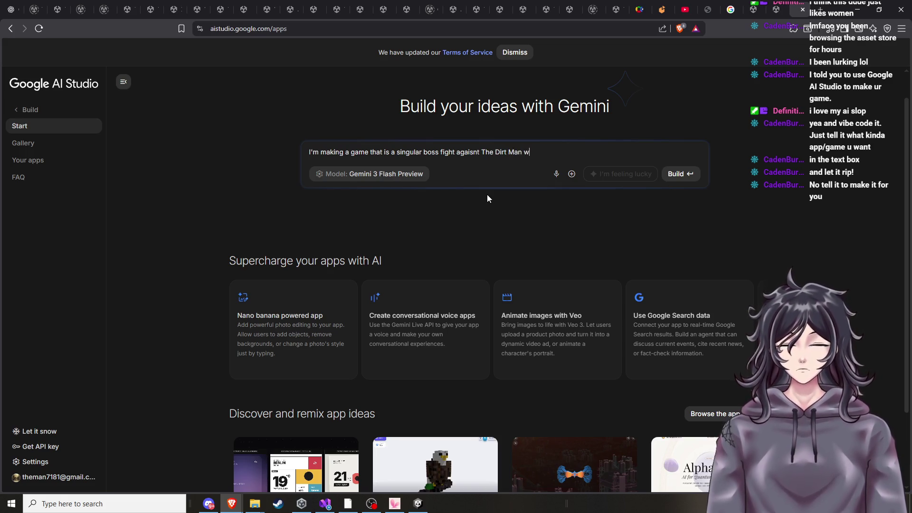
{"action": "type", "text": "ho com"}
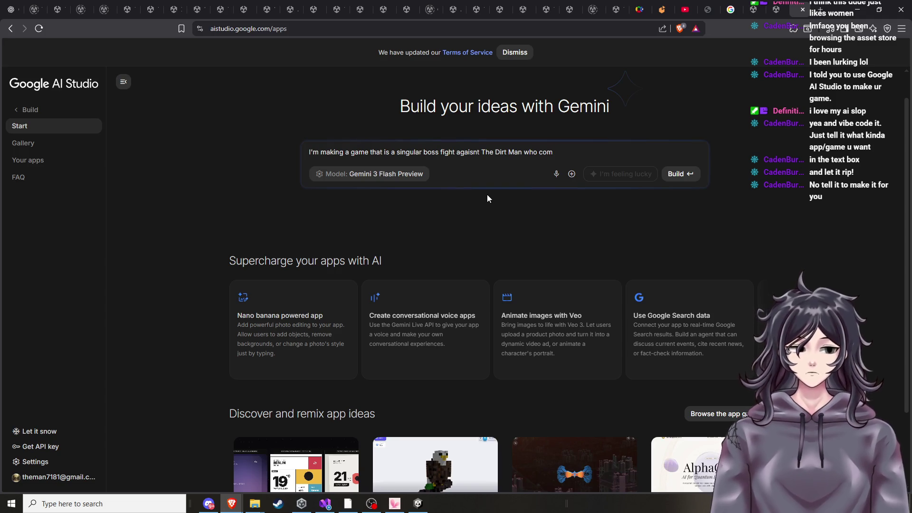
{"action": "type", "text": "es at n"}
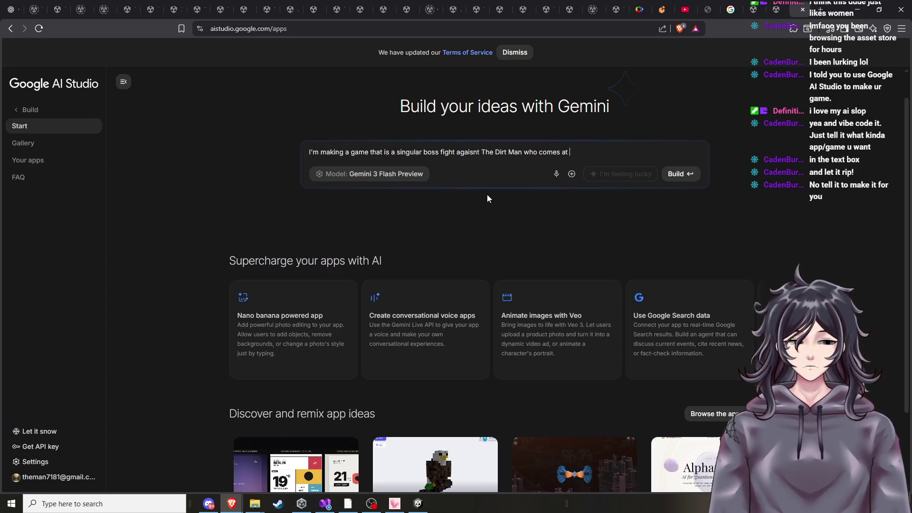
{"action": "type", "text": "ight a"}
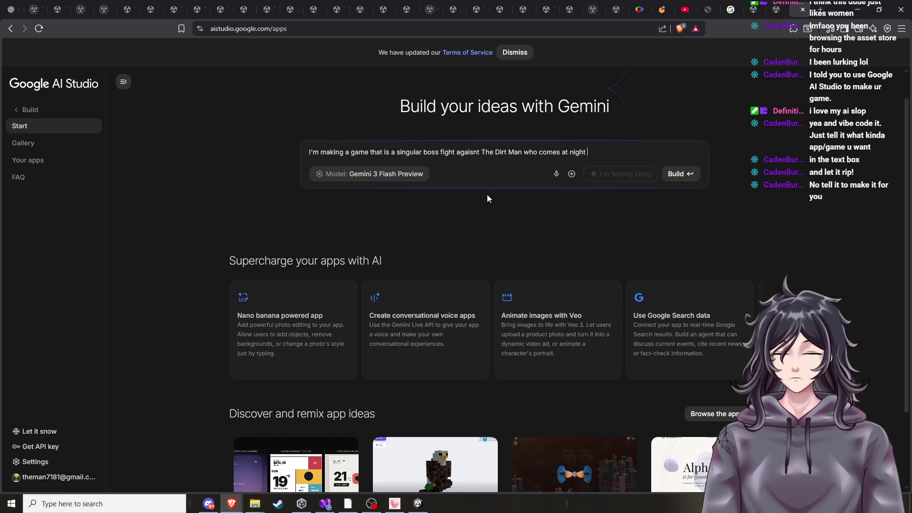
{"action": "type", "text": "nd "}
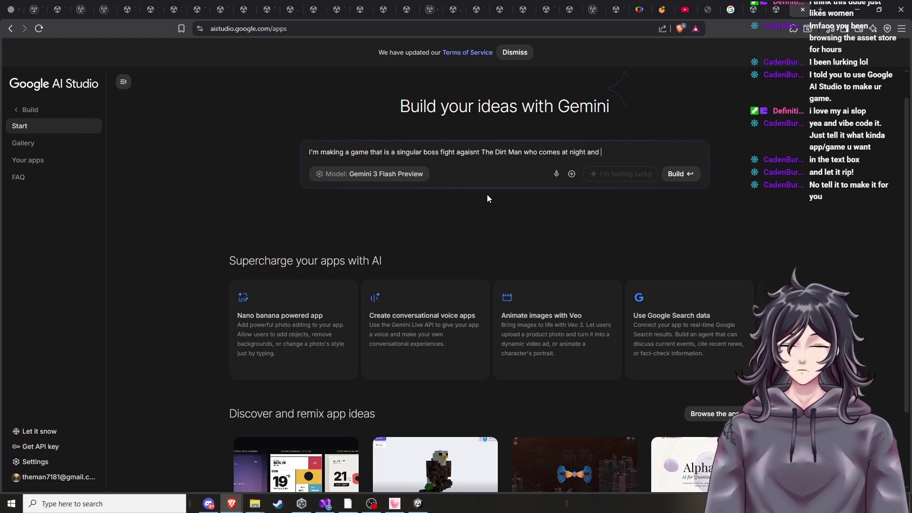
{"action": "type", "text": "takes the l"}
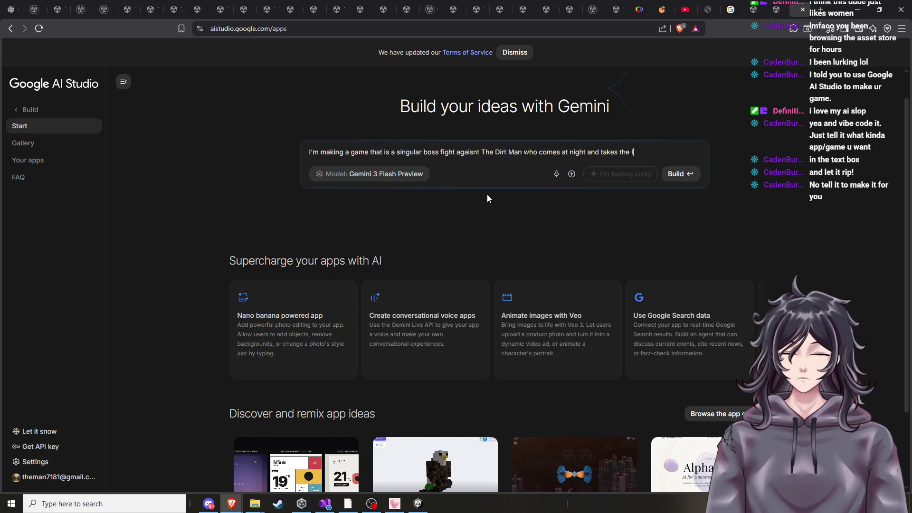
{"action": "type", "text": "ittle bit of"}
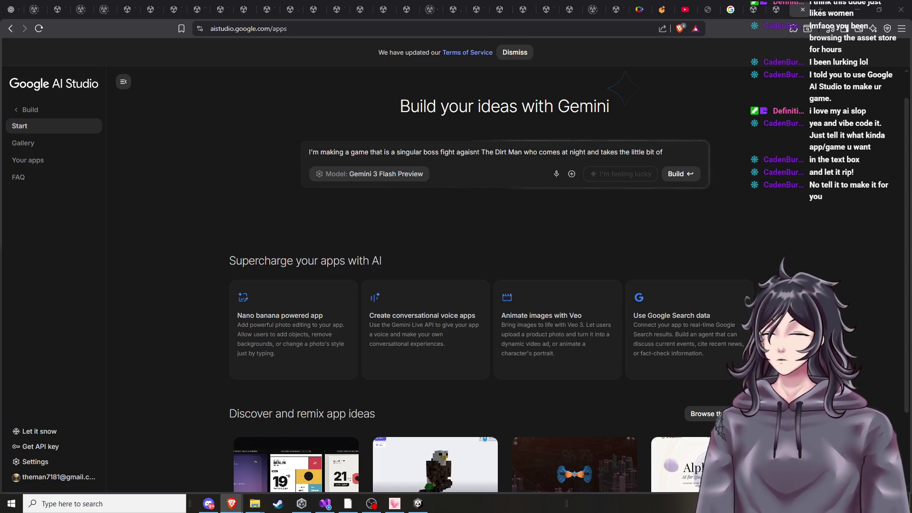
{"action": "left_click_drag", "start_coordinate": [668, 153], "coordinate": [271, 155]}
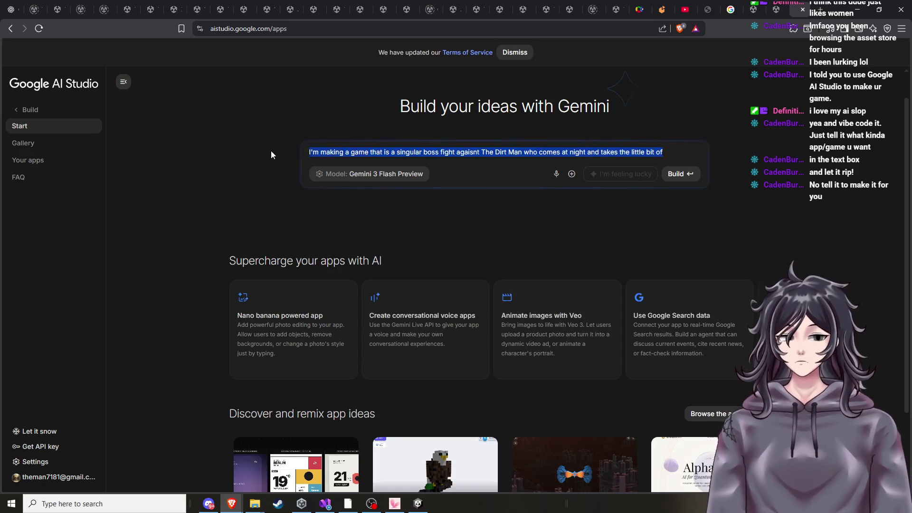
Delete the Dirt Man prompt, dismiss the Terms of Service notice, and return to Unity
{"action": "key", "text": "BackSpace"}
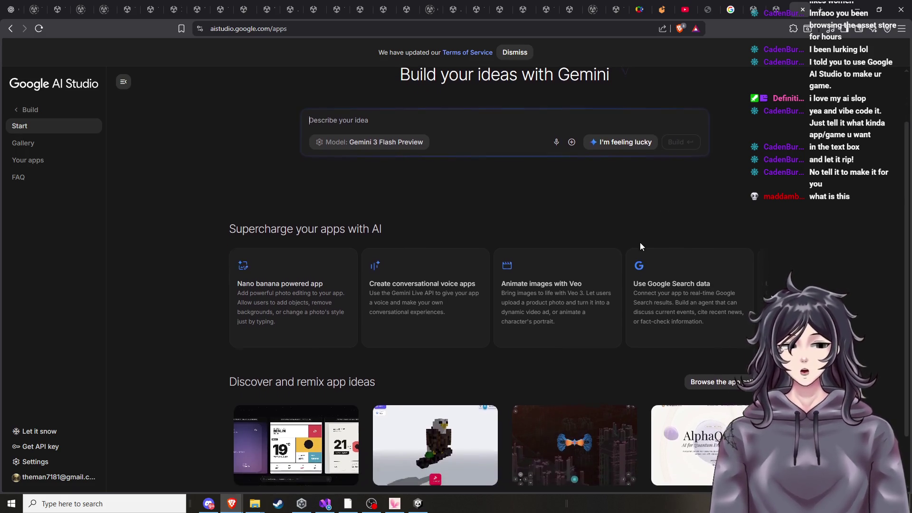
{"action": "left_click", "coordinate": [518, 54]}
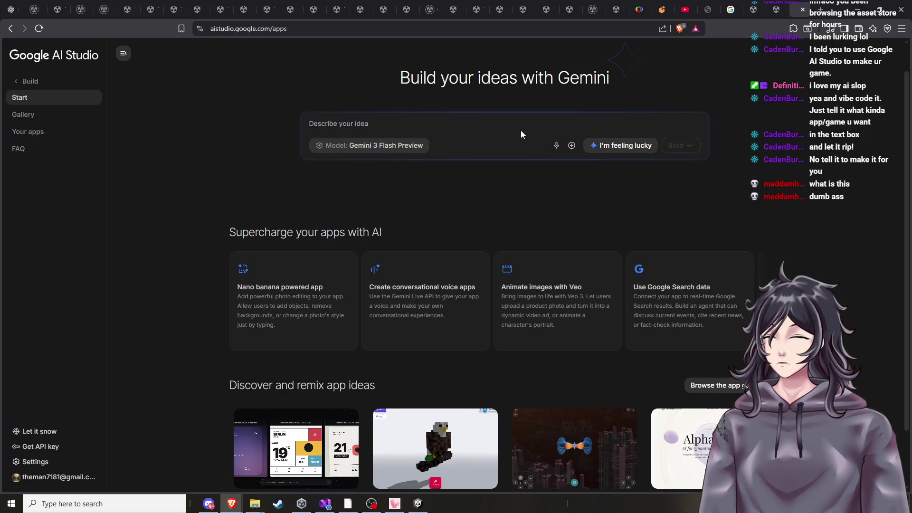
{"action": "scroll", "coordinate": [507, 164], "scroll_direction": "down", "scroll_amount": 1}
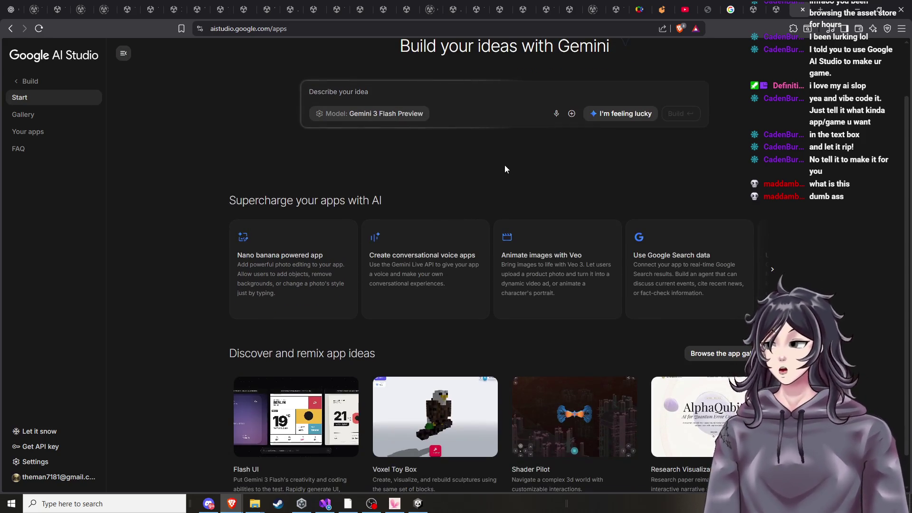
{"action": "scroll", "coordinate": [507, 198], "scroll_direction": "down", "scroll_amount": 1}
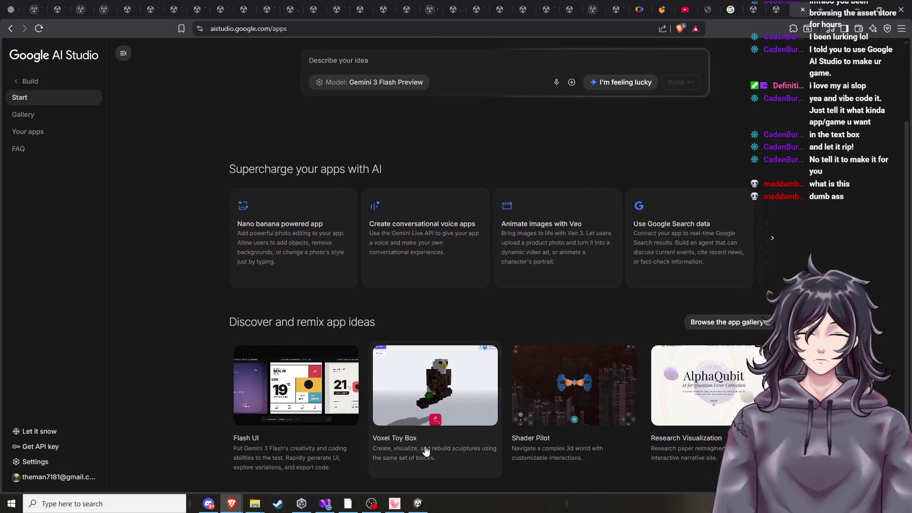
{"action": "left_click", "coordinate": [419, 504]}
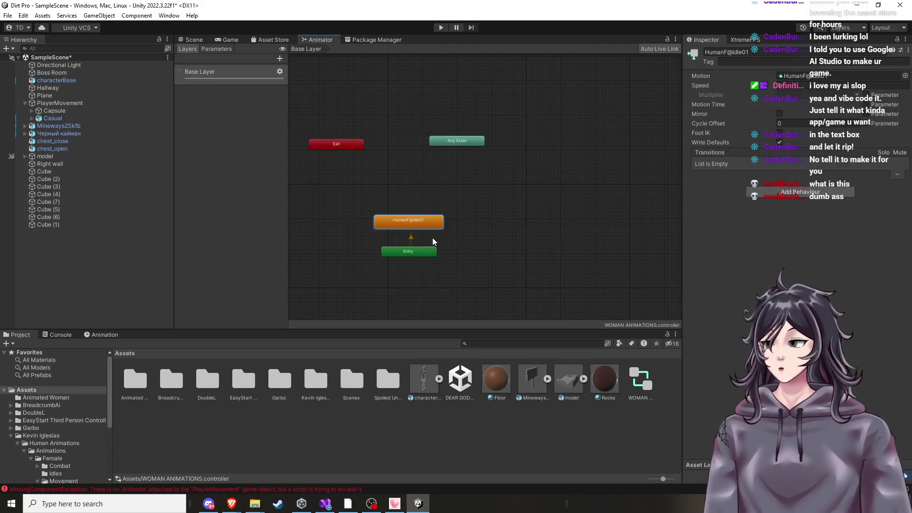
Frame the Animator states, list the project packages, then bring the AI Studio window back
{"action": "key", "text": "a"}
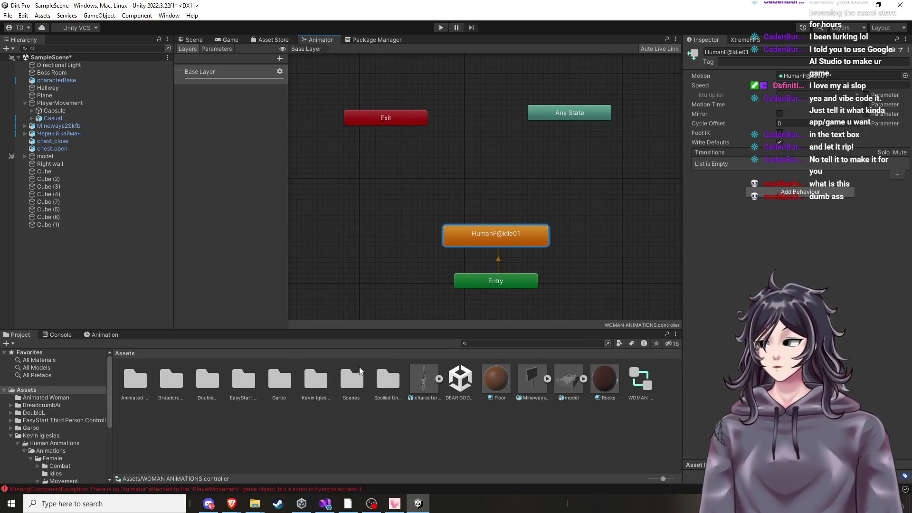
{"action": "left_click", "coordinate": [369, 40]}
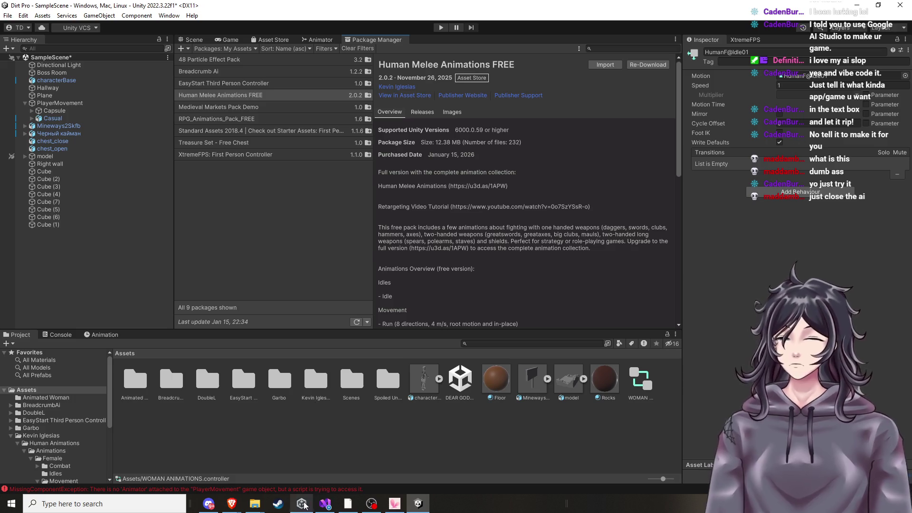
{"action": "left_click", "coordinate": [231, 505]}
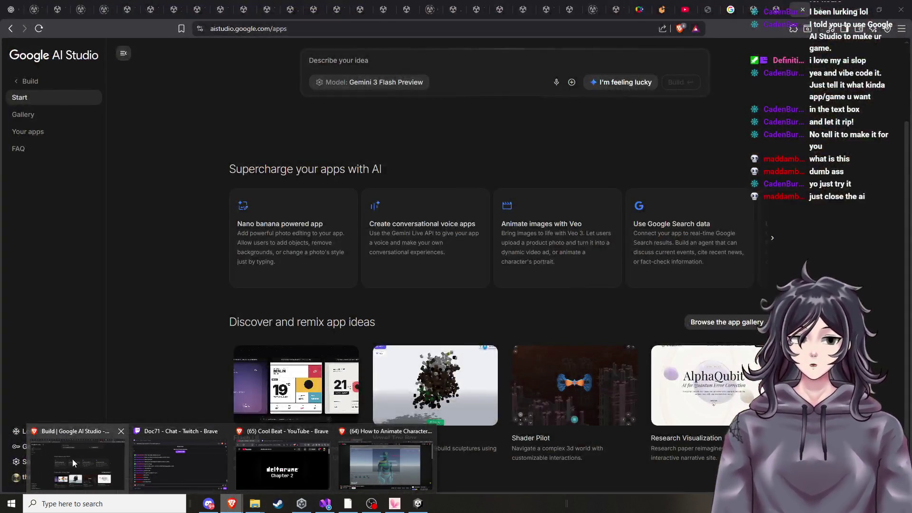
{"action": "left_click", "coordinate": [73, 459]}
{"action": "scroll", "coordinate": [471, 176], "scroll_direction": "up", "scroll_amount": 2}
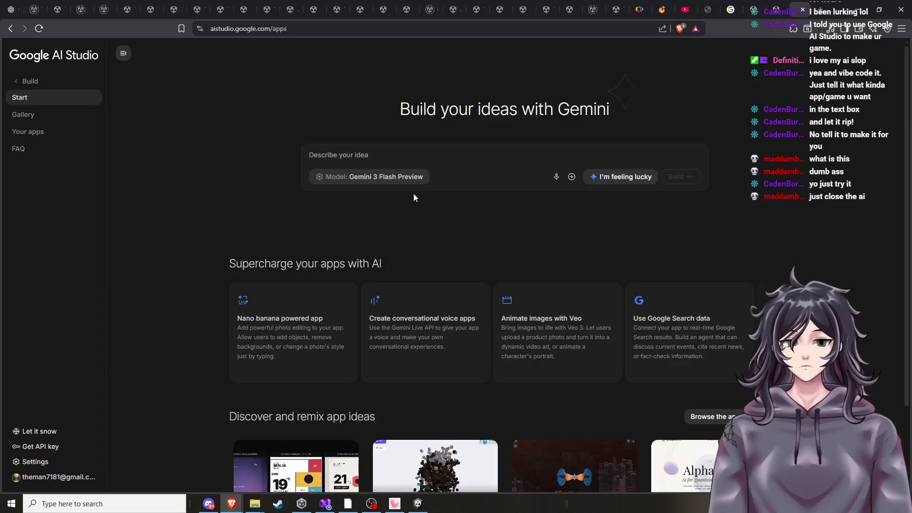
Type and erase the 'make me a basic sh' prompt, then close the AI Studio tab
{"action": "type", "text": "ma"}
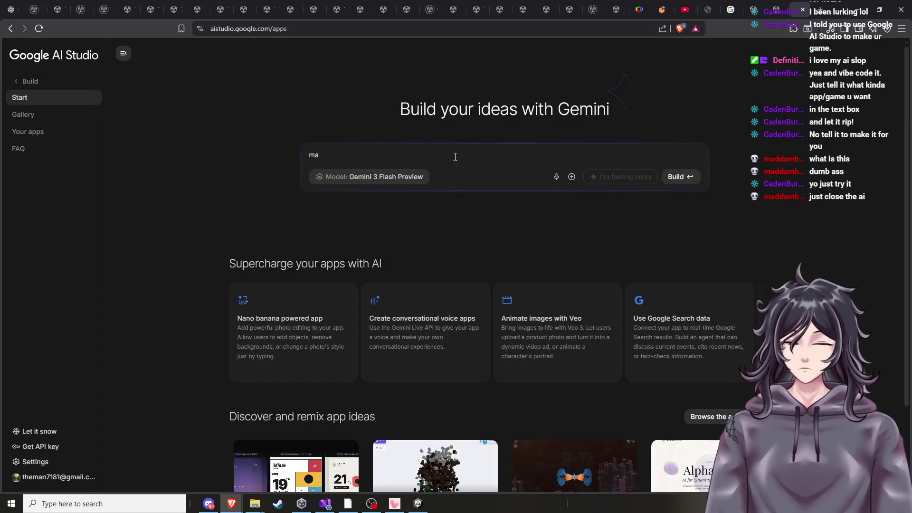
{"action": "type", "text": "ke me a basic "}
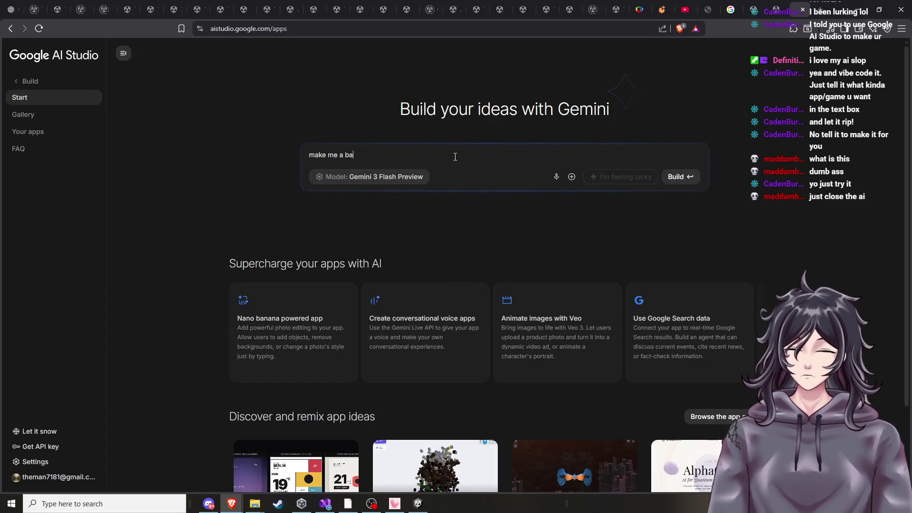
{"action": "type", "text": "sh"}
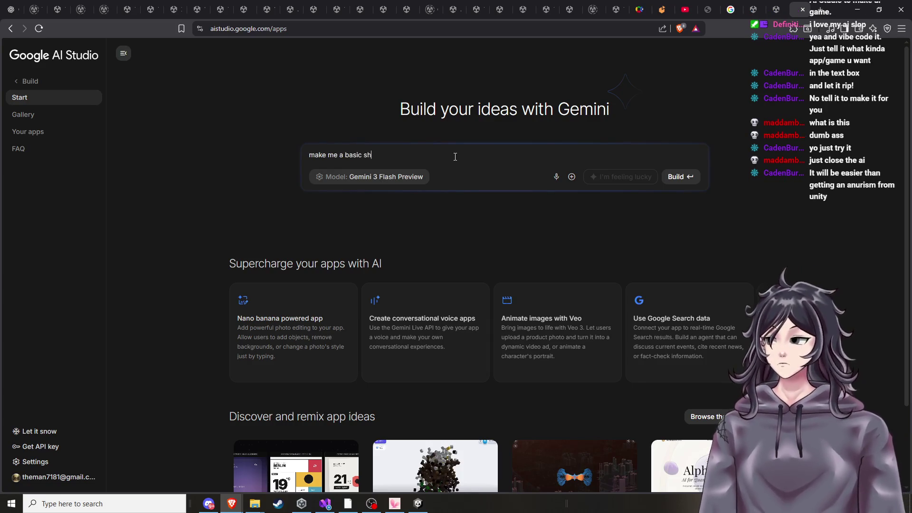
{"action": "key", "text": "BackSpace"}
{"action": "key", "text": "BackSpace"}
{"action": "key", "text": "BackSpace"}
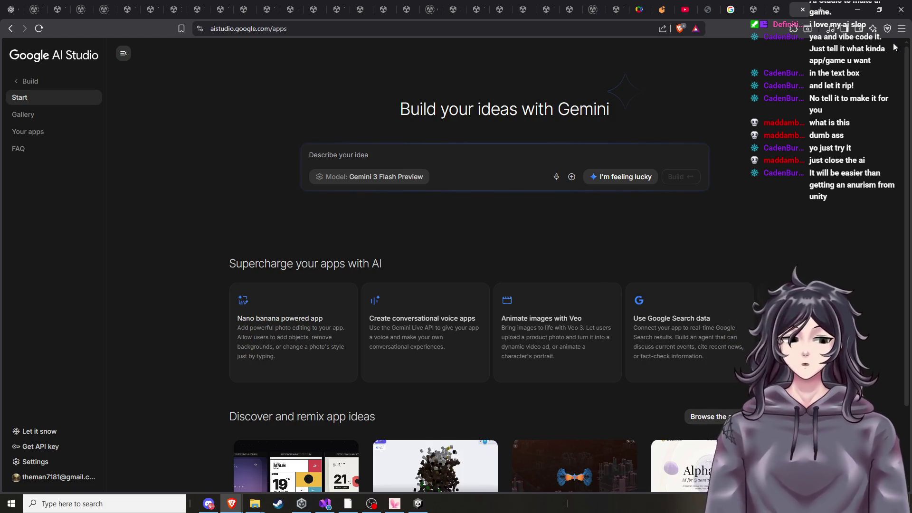
{"action": "left_click", "coordinate": [803, 9]}
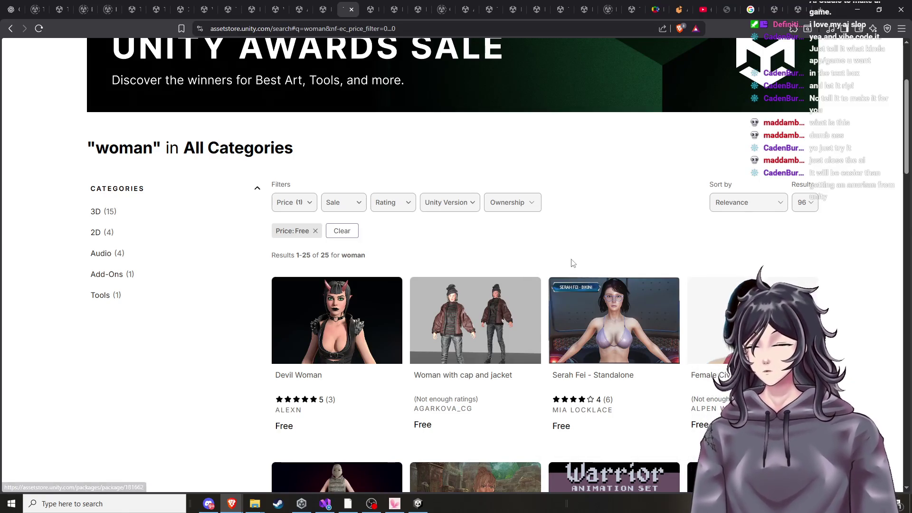
In Unity, view each owned package's details, from XtremeFPS to 48 Particle Effect Pack
{"action": "left_click", "coordinate": [418, 505]}
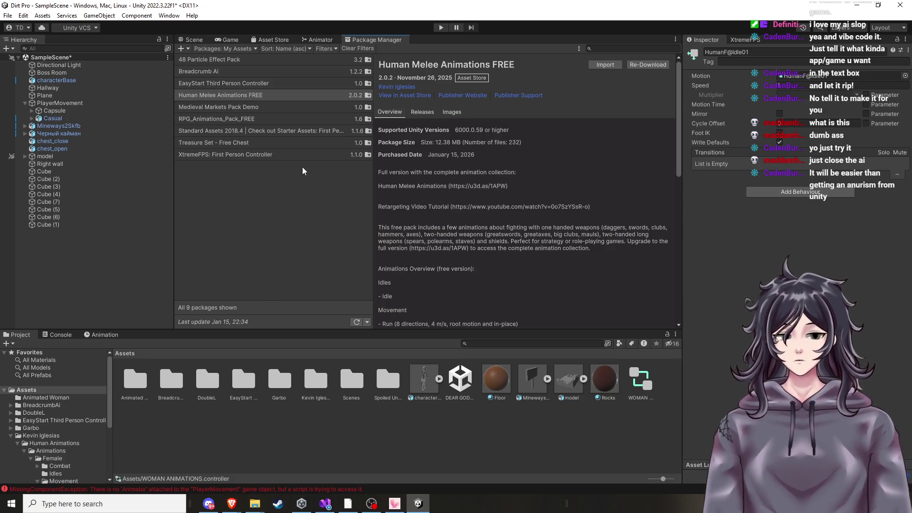
{"action": "left_click", "coordinate": [298, 150]}
{"action": "left_click", "coordinate": [290, 142]}
{"action": "left_click", "coordinate": [261, 94]}
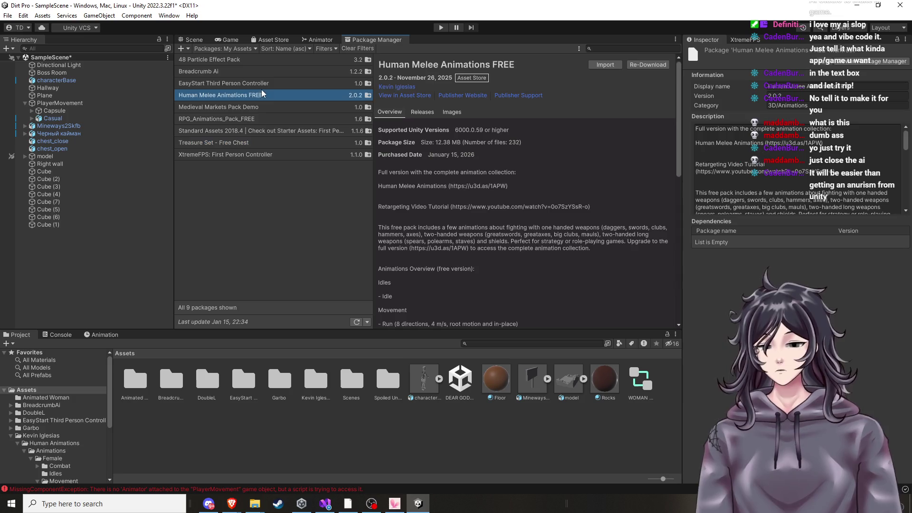
{"action": "left_click", "coordinate": [261, 72]}
{"action": "left_click", "coordinate": [260, 61]}
{"action": "left_click", "coordinate": [263, 107]}
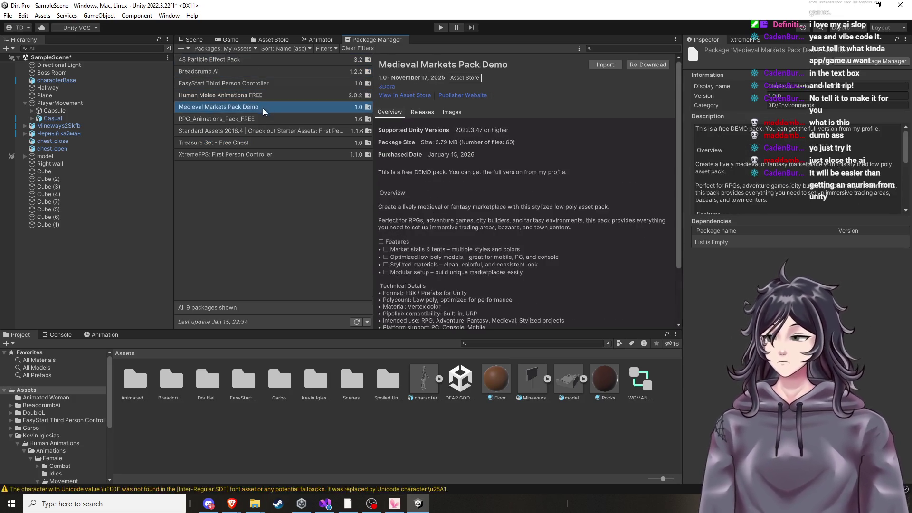
{"action": "left_click", "coordinate": [261, 132]}
{"action": "left_click", "coordinate": [259, 154]}
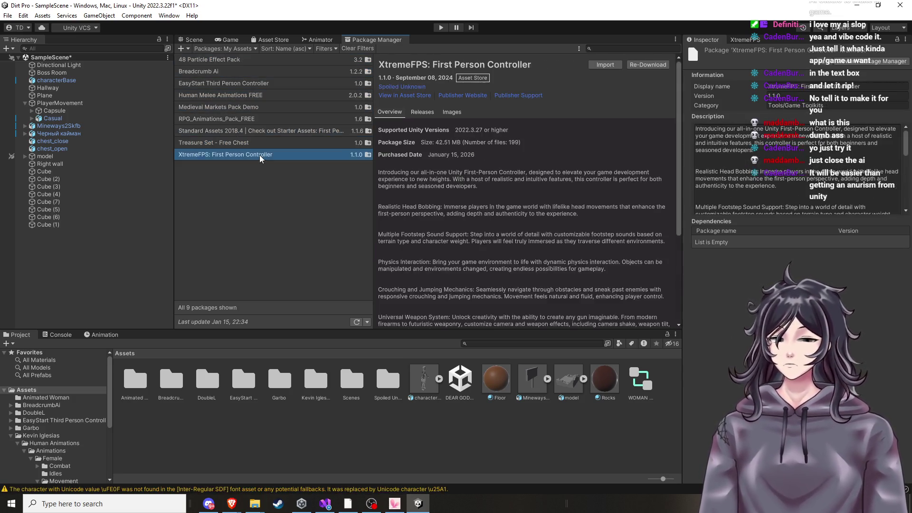
{"action": "left_click", "coordinate": [256, 144]}
{"action": "left_click", "coordinate": [257, 130]}
{"action": "left_click", "coordinate": [258, 119]}
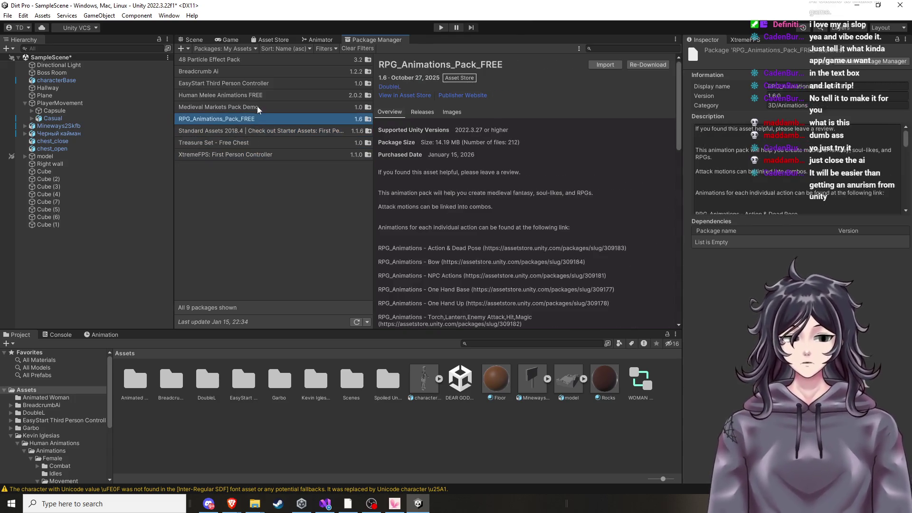
{"action": "left_click", "coordinate": [258, 106]}
{"action": "left_click", "coordinate": [258, 95]}
{"action": "left_click", "coordinate": [263, 83]}
{"action": "left_click", "coordinate": [264, 72]}
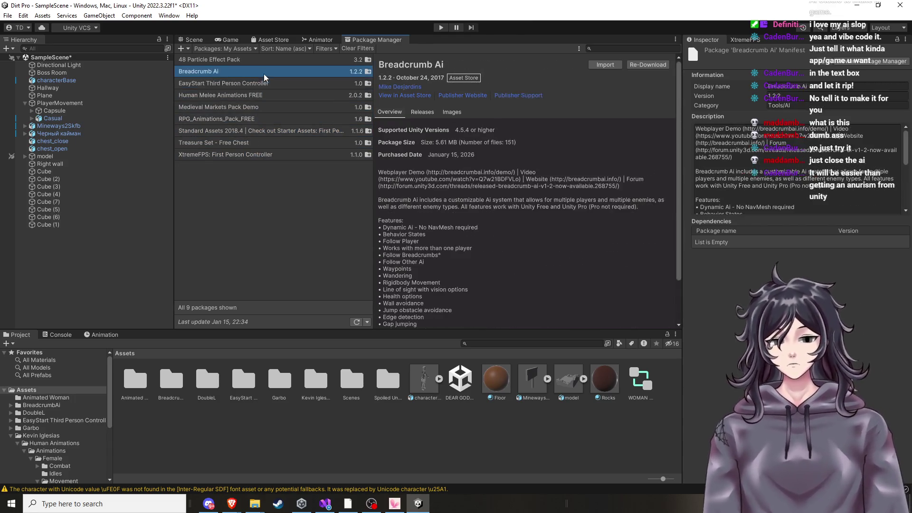
{"action": "left_click", "coordinate": [265, 61]}
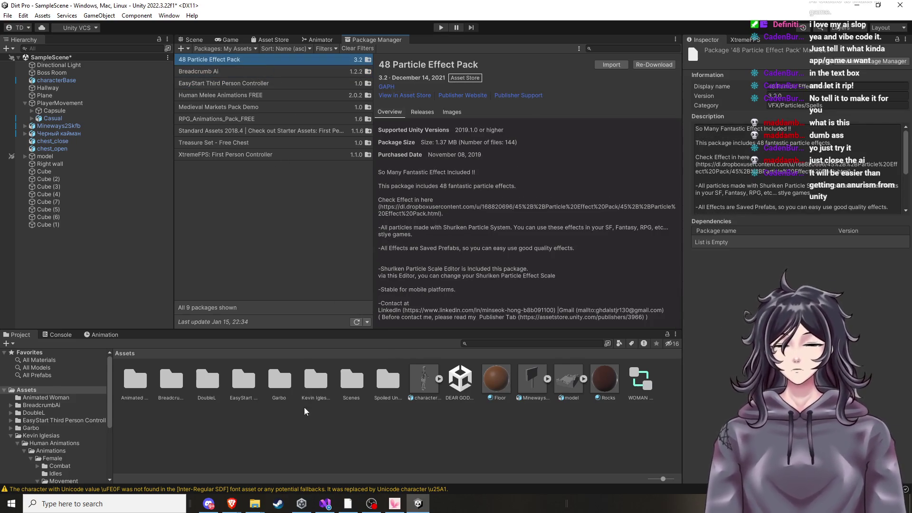
Return to the browser's free-only 'woman' Asset Store results
{"action": "left_click", "coordinate": [232, 504]}
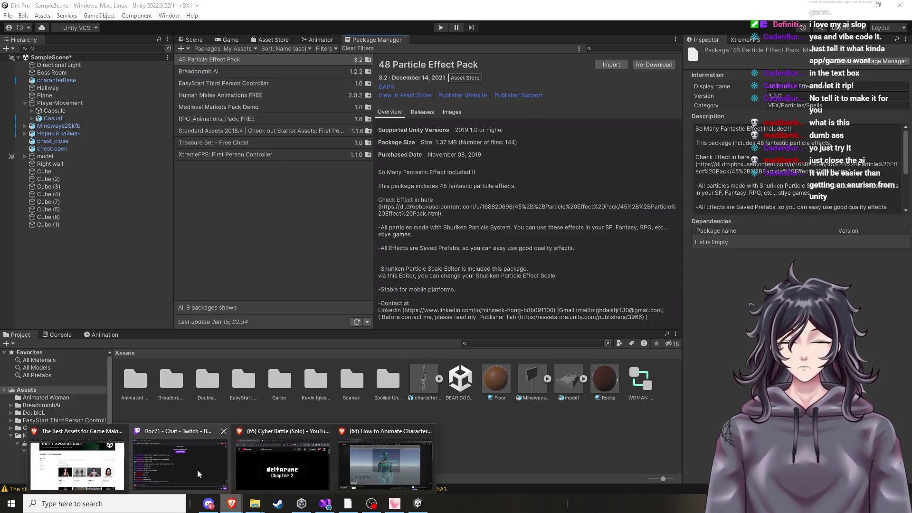
{"action": "left_click", "coordinate": [101, 468]}
{"action": "scroll", "coordinate": [780, 155], "scroll_direction": "down", "scroll_amount": 3}
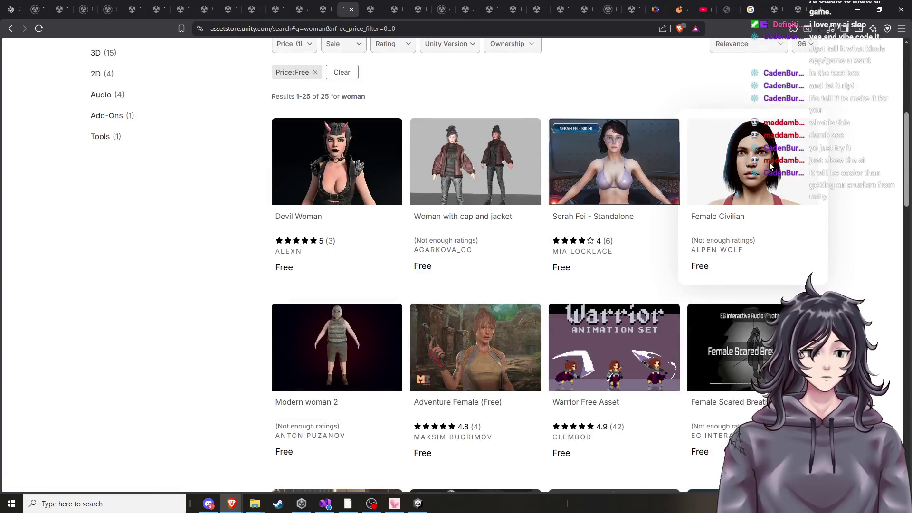
Open the Female Civilian page, cancel its Open in Unity launch, and return to Unity
{"action": "left_click", "coordinate": [729, 199]}
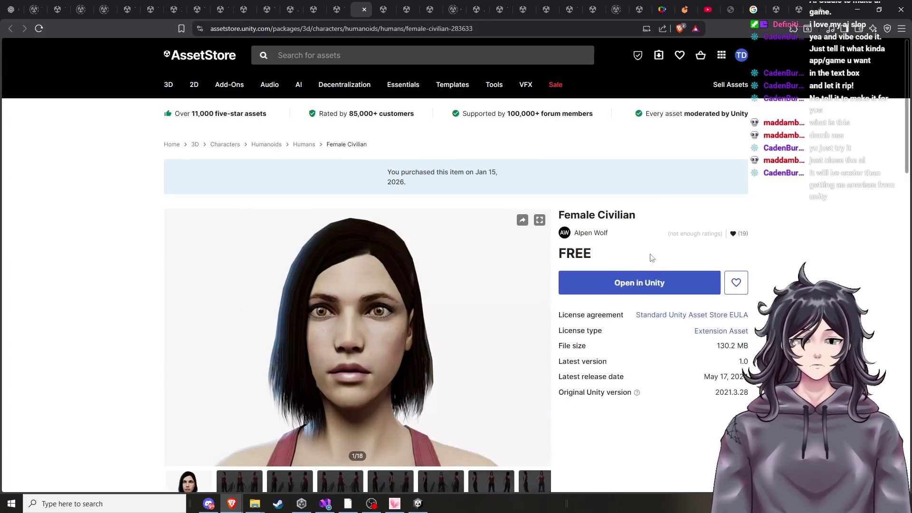
{"action": "left_click", "coordinate": [630, 316]}
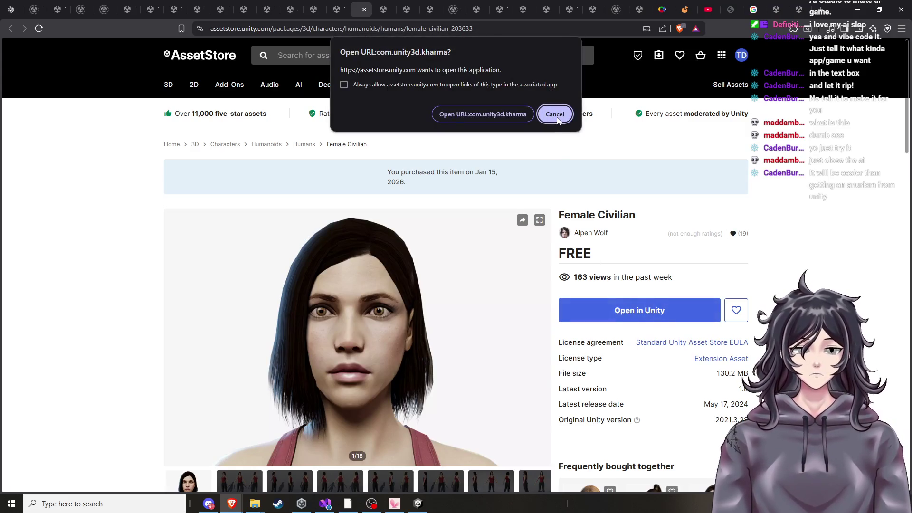
{"action": "left_click", "coordinate": [556, 117]}
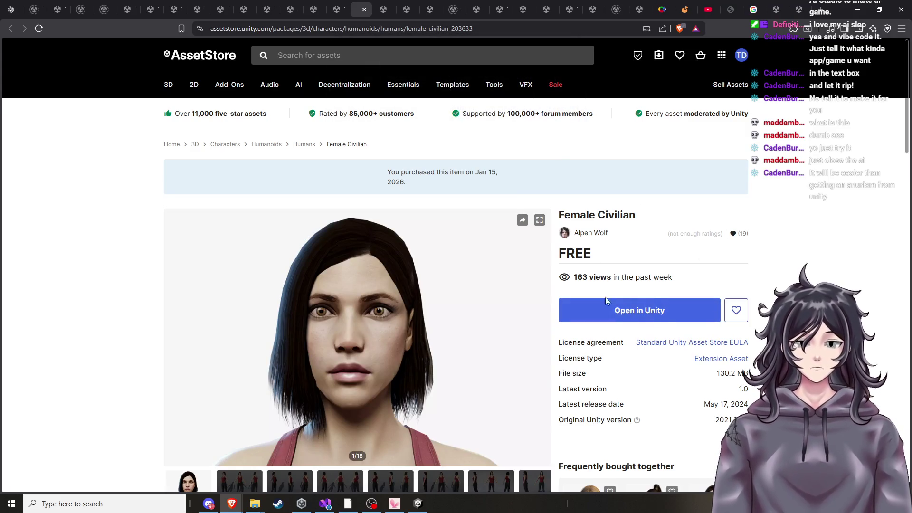
{"action": "scroll", "coordinate": [480, 357], "scroll_direction": "down", "scroll_amount": 3}
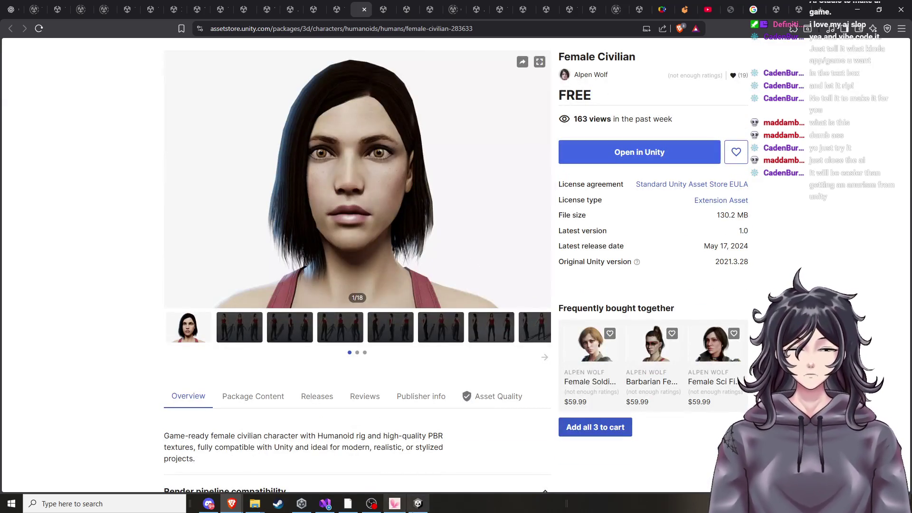
{"action": "left_click", "coordinate": [418, 503]}
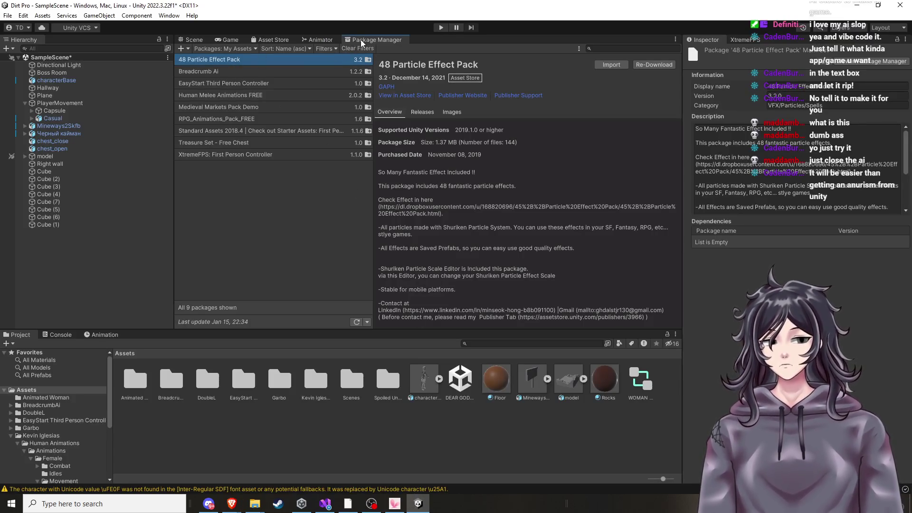
Maximize the Package Manager and move from 48 Particle Effect Pack to Breadcrumb Ai
{"action": "double_click", "coordinate": [360, 39]}
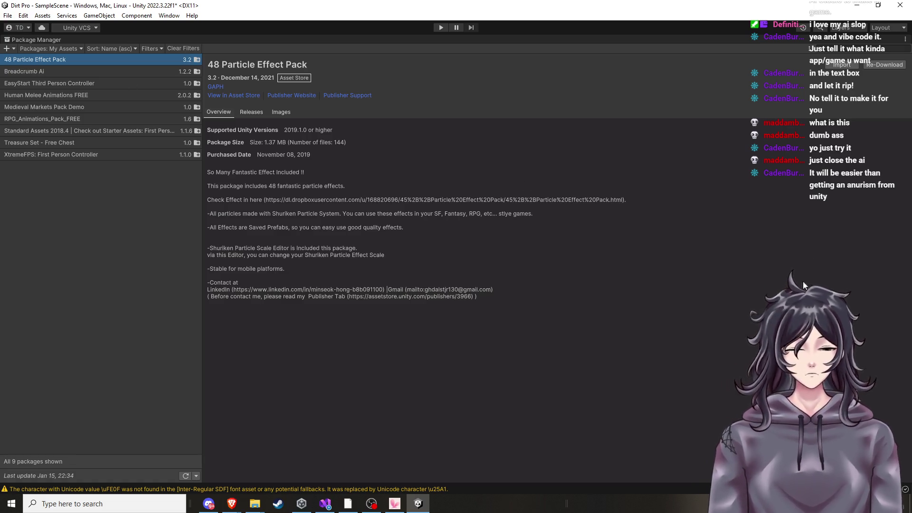
{"action": "left_click", "coordinate": [887, 28]}
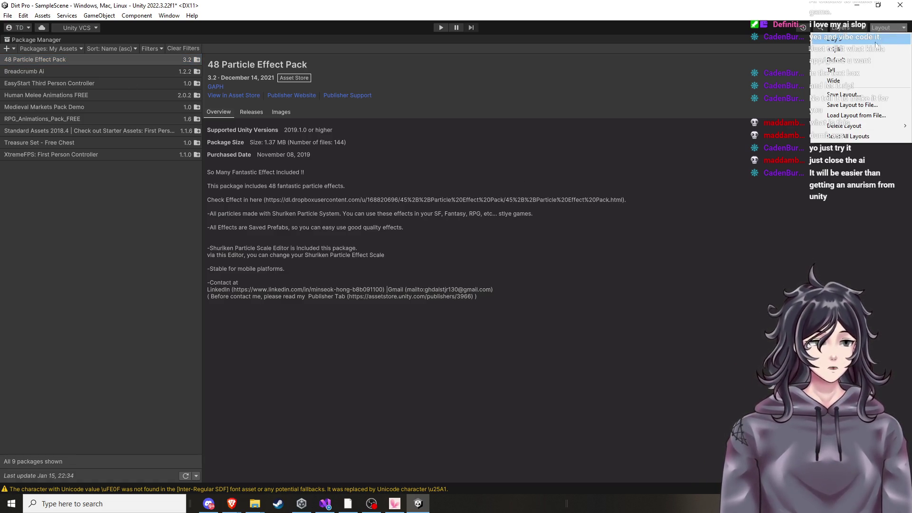
{"action": "key", "text": "Escape"}
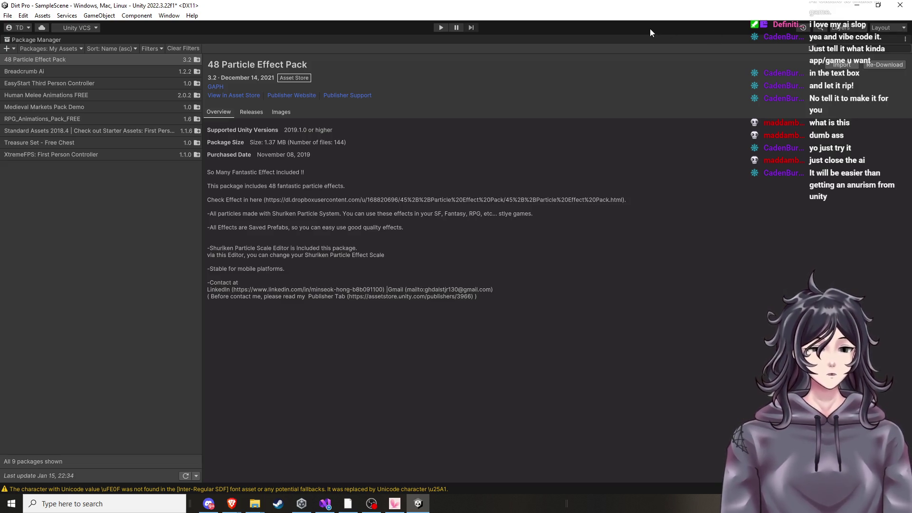
{"action": "left_click", "coordinate": [39, 39]}
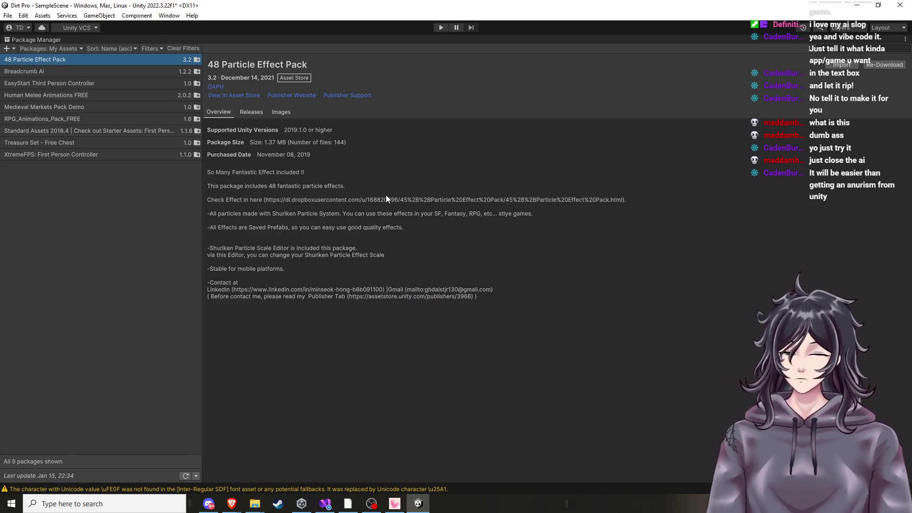
{"action": "key", "text": "Down"}
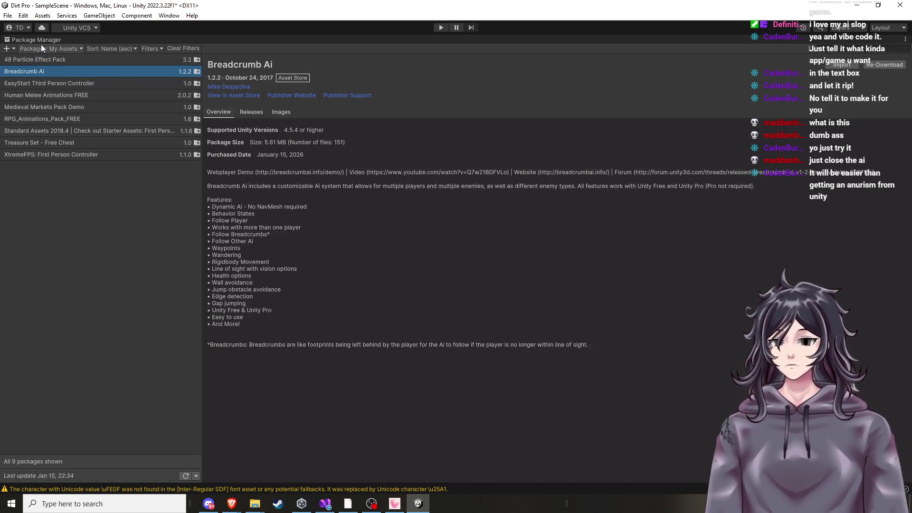
Keep the My Assets source and view Treasure Set, RPG, Human Melee, then Breadcrumb Ai
{"action": "left_click", "coordinate": [41, 48]}
{"action": "left_click", "coordinate": [64, 81]}
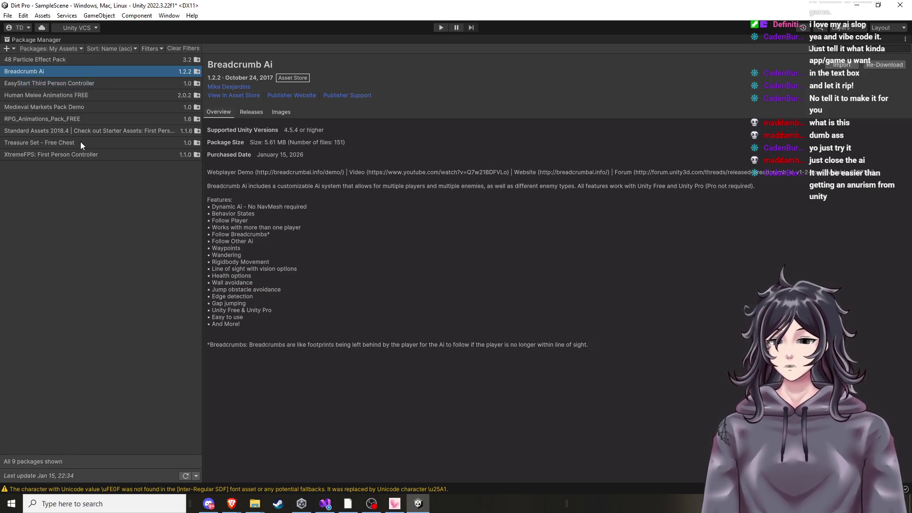
{"action": "left_click", "coordinate": [79, 143]}
{"action": "left_click", "coordinate": [74, 118]}
{"action": "left_click", "coordinate": [71, 95]}
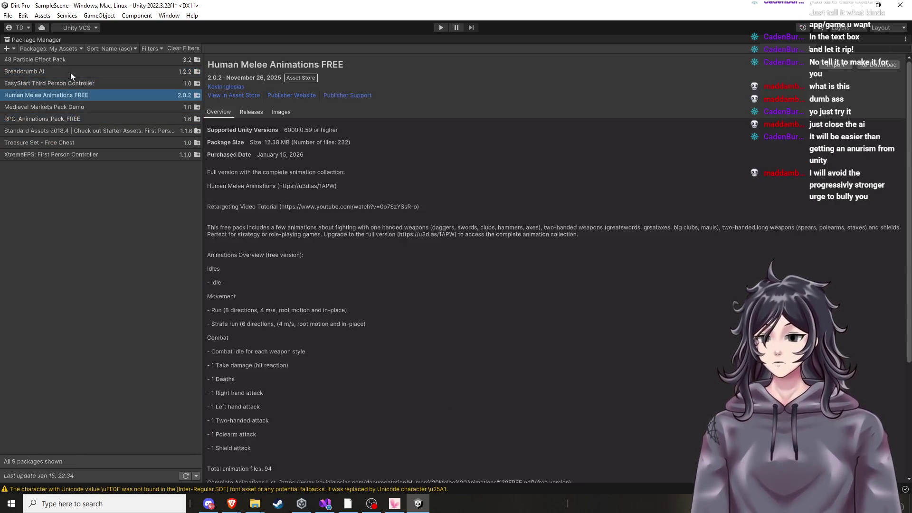
{"action": "left_click", "coordinate": [69, 72]}
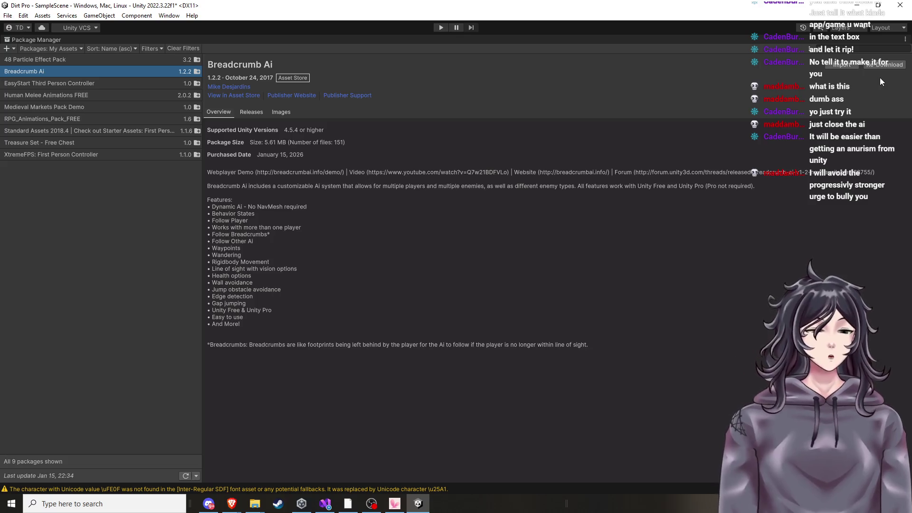
Restore the normal editor layout from the Package Manager tab options
{"action": "left_click", "coordinate": [905, 39]}
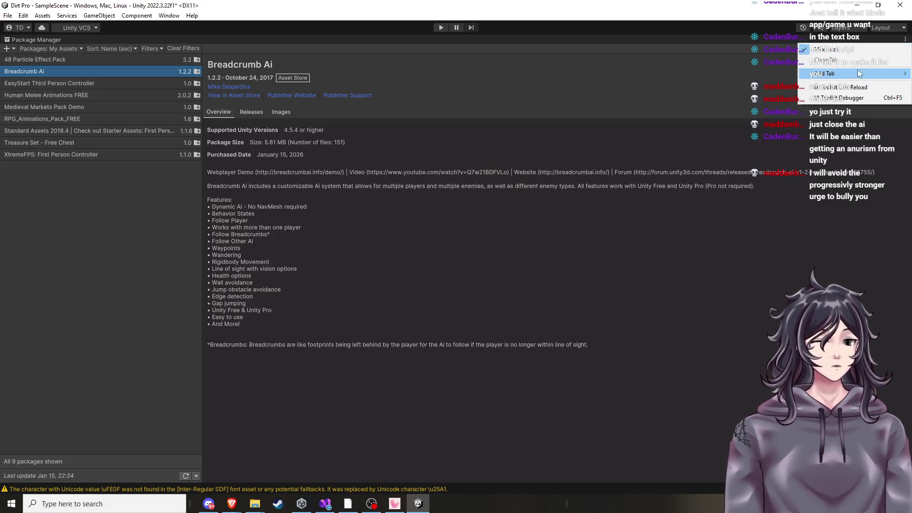
{"action": "mouse_move", "coordinate": [839, 76]}
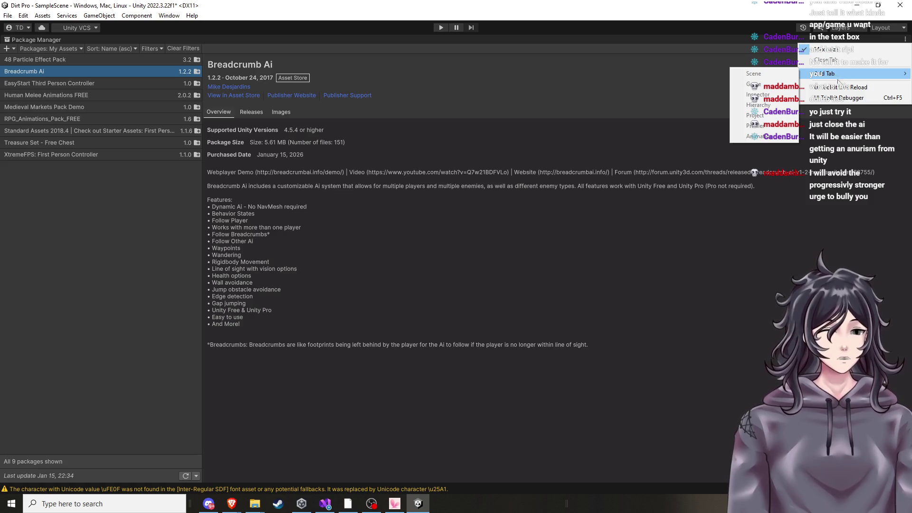
{"action": "left_click", "coordinate": [576, 57]}
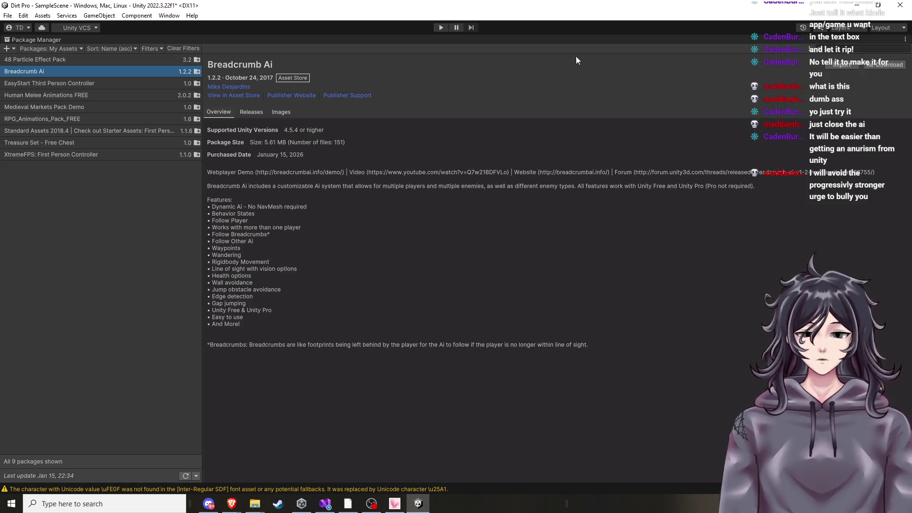
{"action": "left_click", "coordinate": [904, 40]}
{"action": "left_click", "coordinate": [855, 51]}
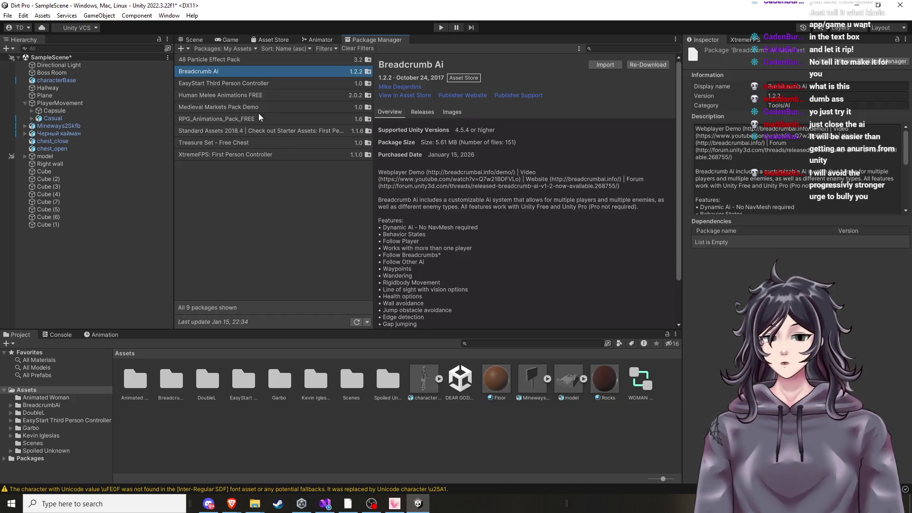
Switch sources to Unity Registry and back to My Assets, then bring up the Female Civilian page
{"action": "left_click", "coordinate": [225, 48]}
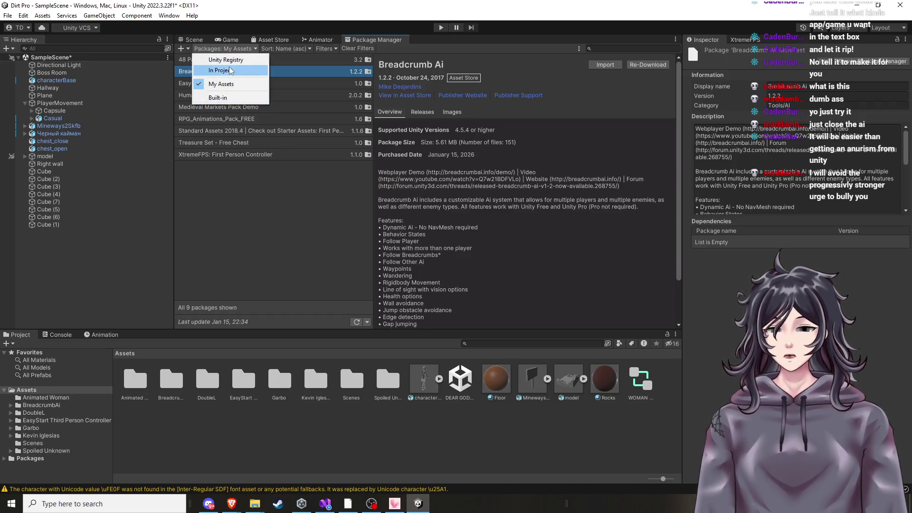
{"action": "left_click", "coordinate": [226, 60]}
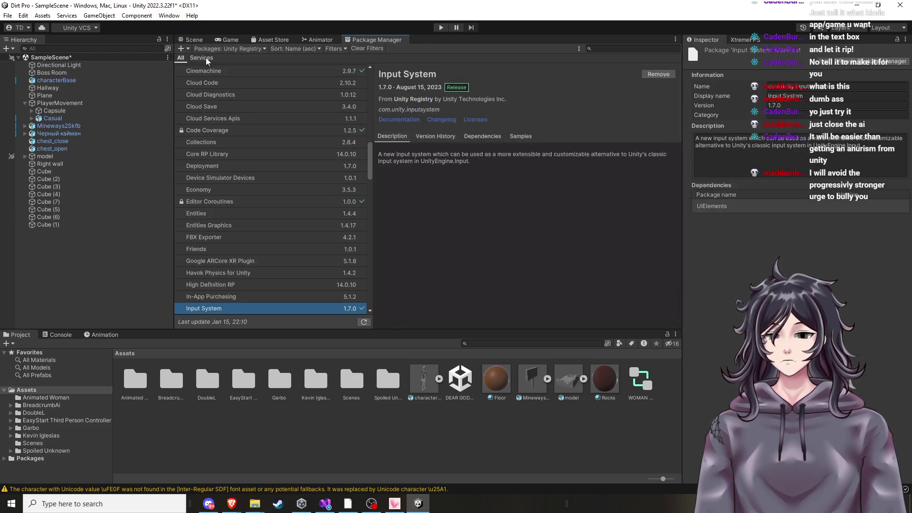
{"action": "left_click", "coordinate": [228, 49]}
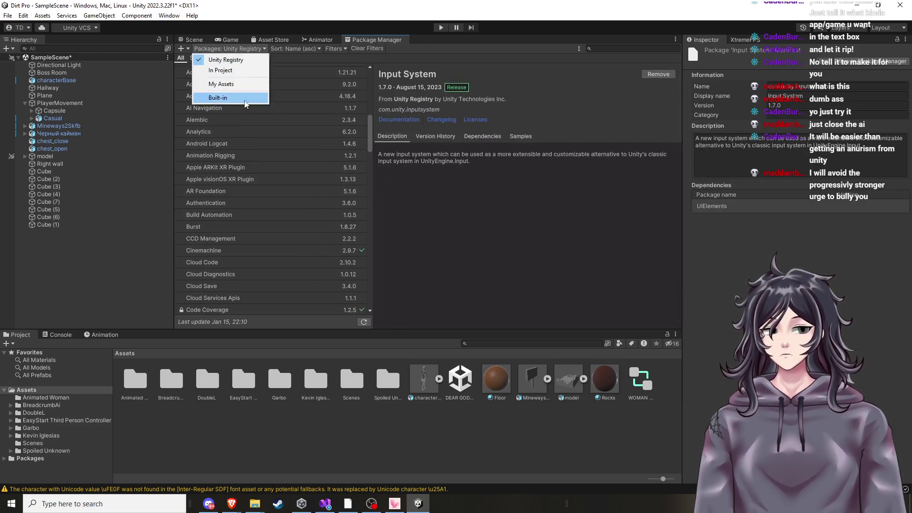
{"action": "left_click", "coordinate": [222, 84]}
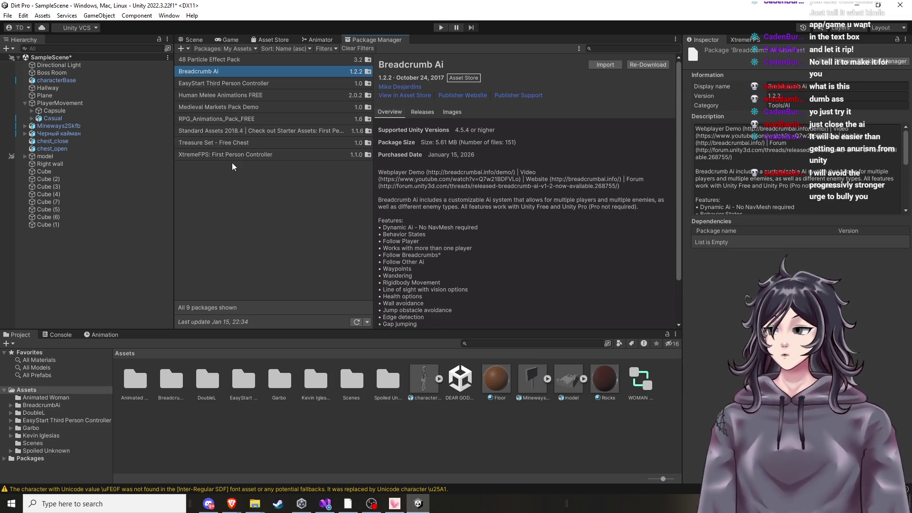
{"action": "mouse_move", "coordinate": [232, 504]}
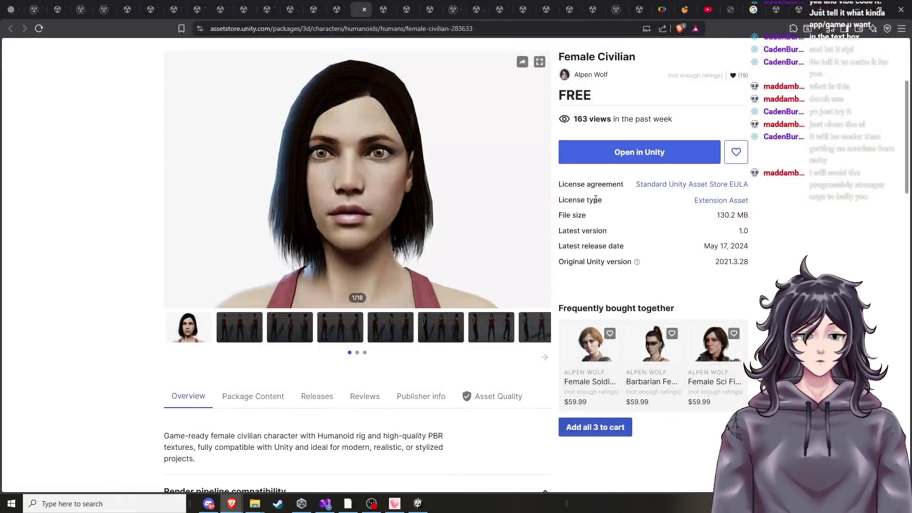
{"action": "left_click", "coordinate": [78, 463]}
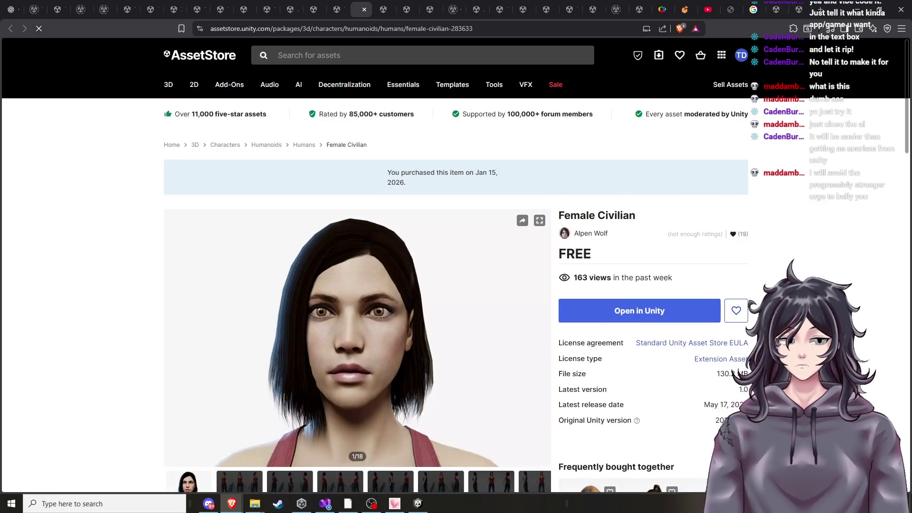
Open the Female Civilian asset in Unity, allowing the browser to launch it, then return to the editor
{"action": "left_click", "coordinate": [651, 312]}
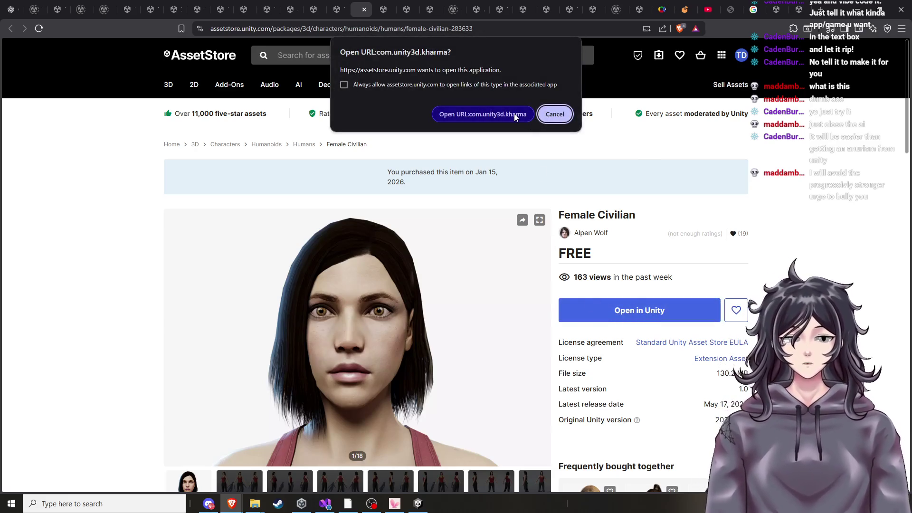
{"action": "left_click", "coordinate": [514, 117]}
{"action": "scroll", "coordinate": [510, 248], "scroll_direction": "down", "scroll_amount": 6}
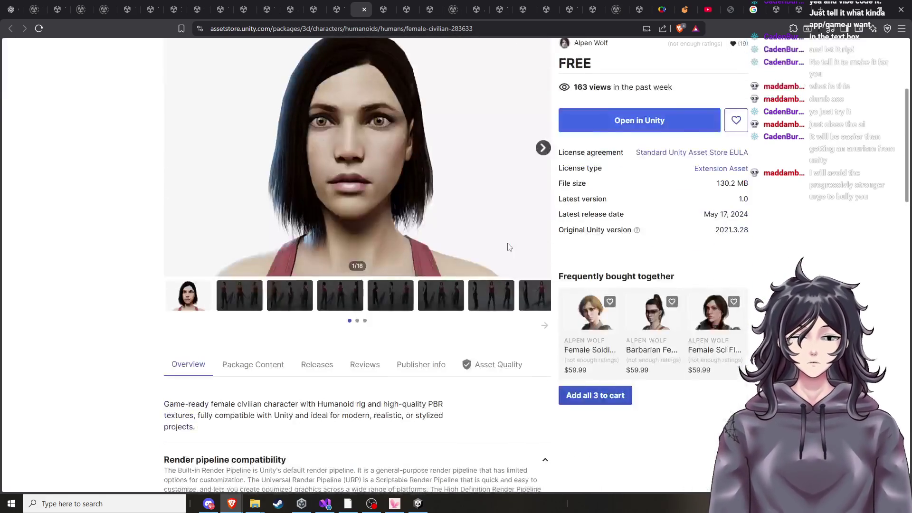
{"action": "left_click", "coordinate": [418, 505]}
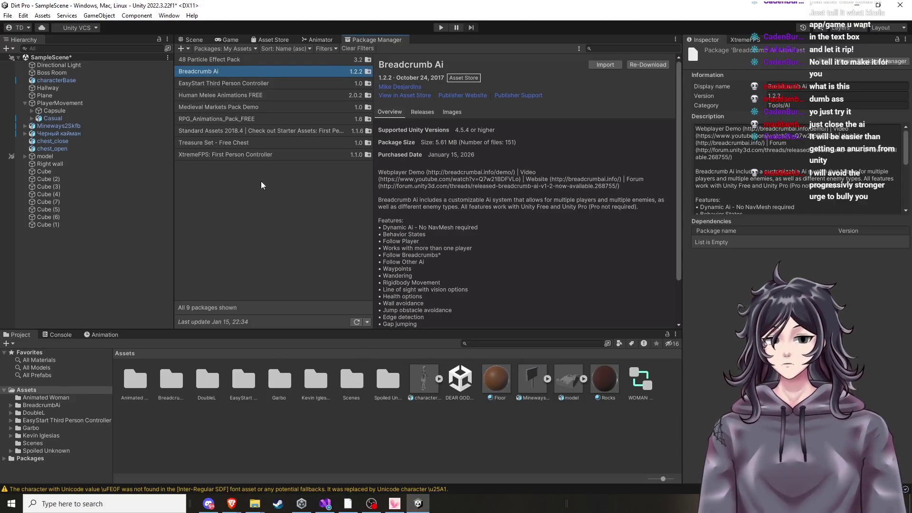
{"action": "left_click", "coordinate": [190, 39]}
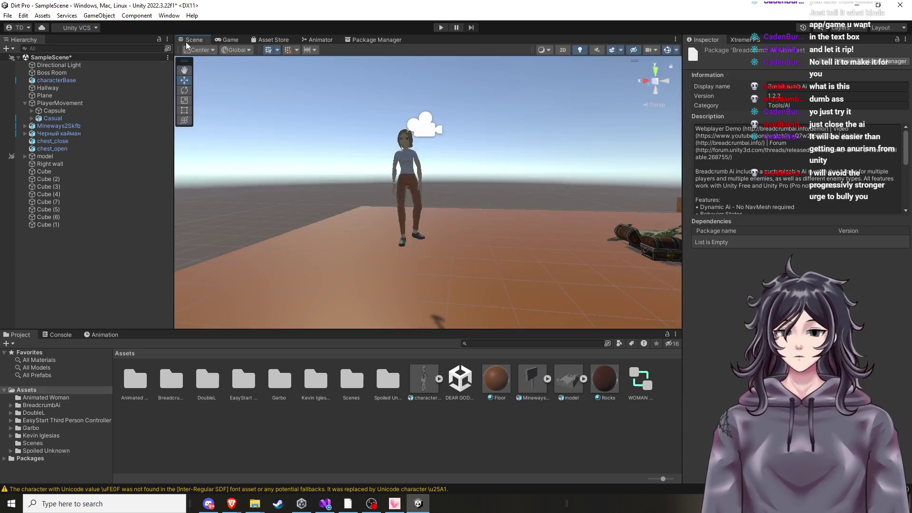
{"action": "scroll", "coordinate": [502, 216], "scroll_direction": "down", "scroll_amount": 5}
{"action": "mouse_move", "coordinate": [479, 169]}
{"action": "left_mouse_down"}
{"action": "mouse_move", "coordinate": [499, 189]}
{"action": "mouse_move", "coordinate": [484, 195]}
{"action": "left_mouse_up"}
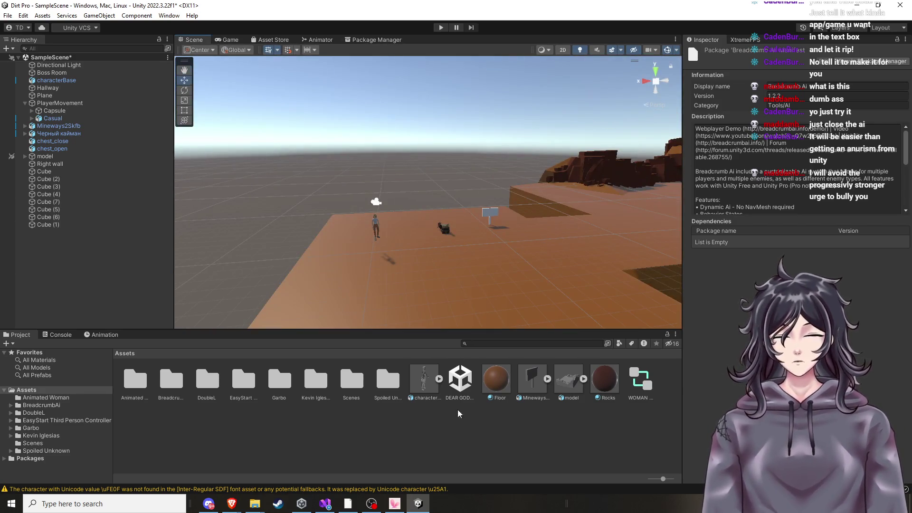
{"action": "mouse_move", "coordinate": [232, 504]}
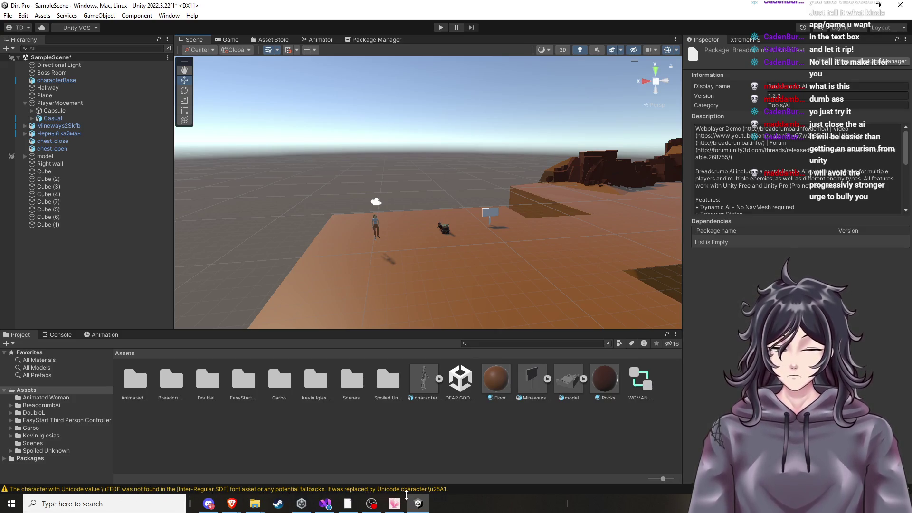
{"action": "left_click", "coordinate": [351, 41]}
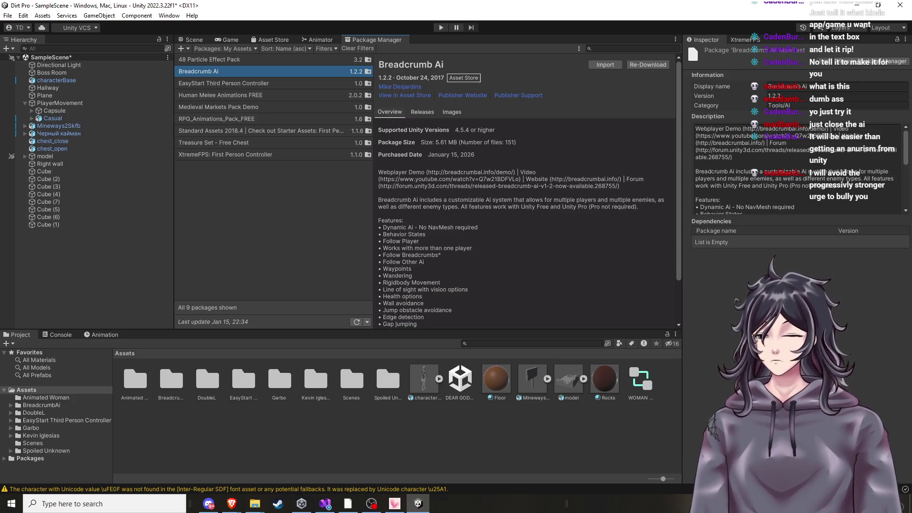
{"action": "key", "text": "alt+Tab"}
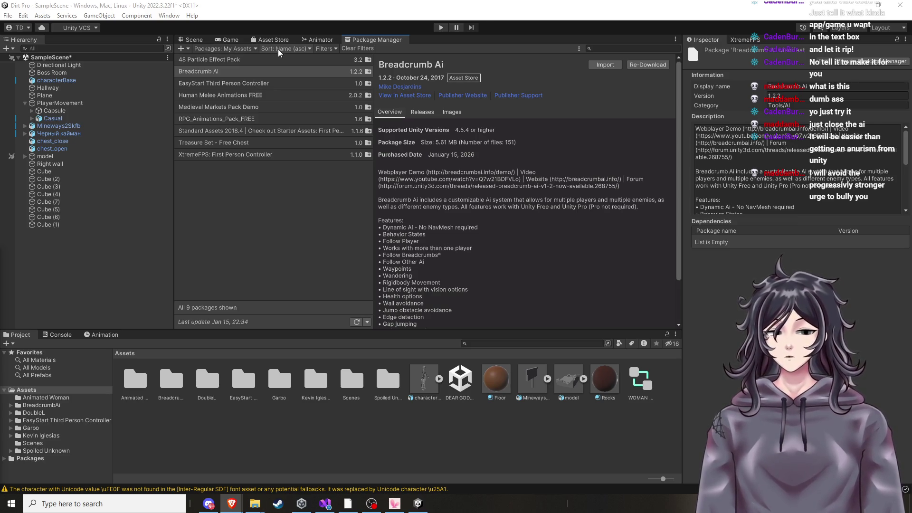
{"action": "left_click", "coordinate": [215, 53]}
{"action": "left_click", "coordinate": [218, 49]}
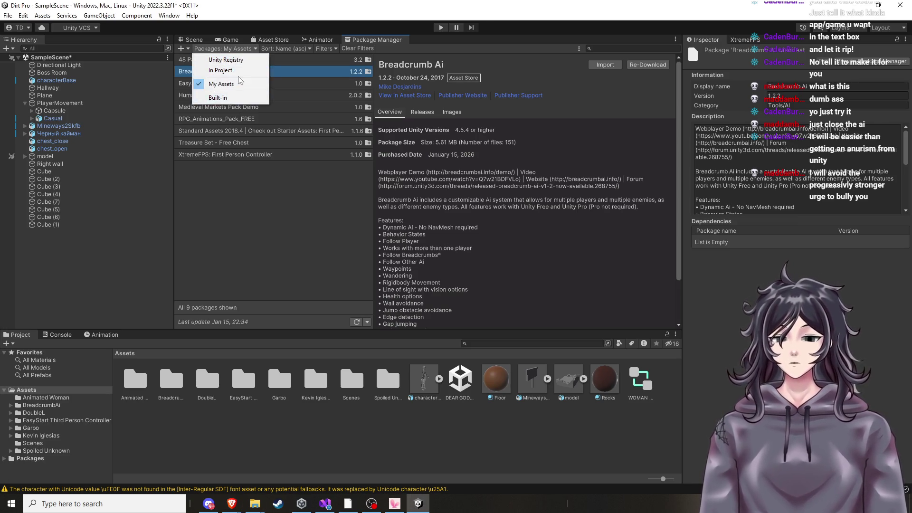
{"action": "left_click", "coordinate": [240, 80]}
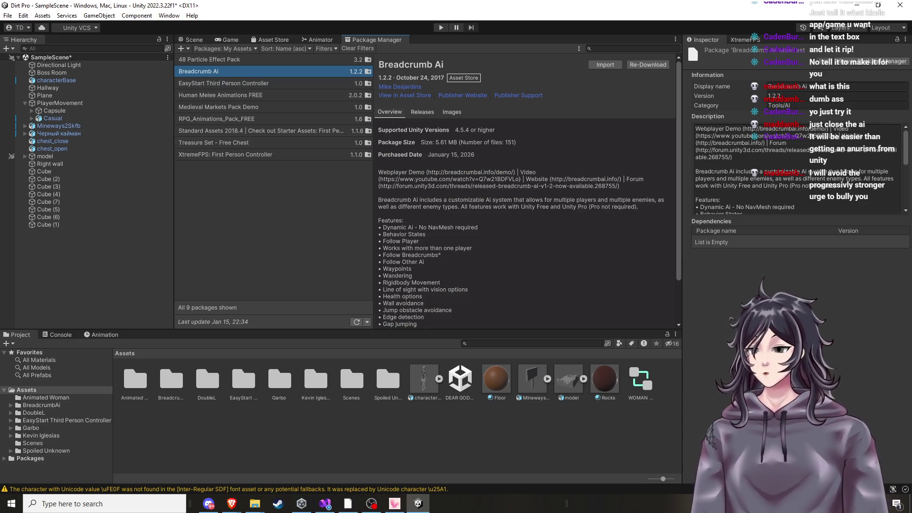
{"action": "key", "text": "alt+Tab"}
Close Discord's full-screen image and switch back to the Unity editor
{"action": "left_click", "coordinate": [107, 280]}
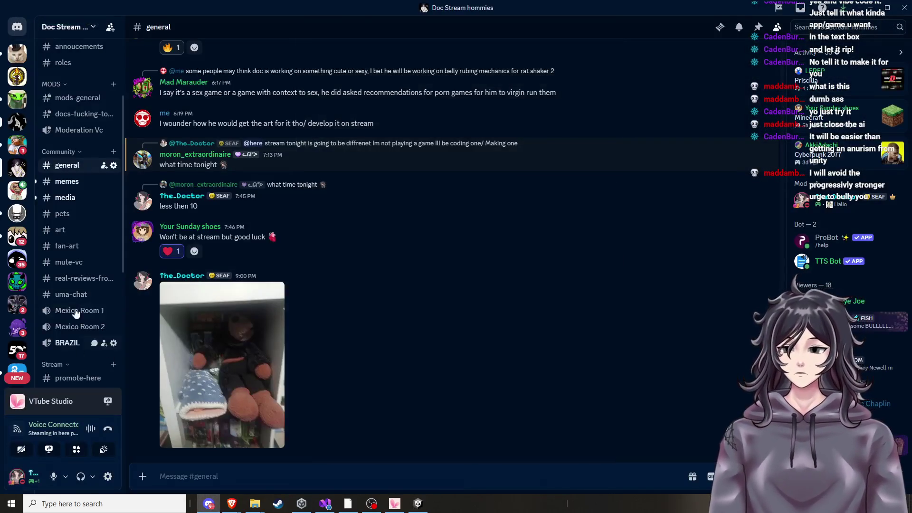
{"action": "scroll", "coordinate": [13, 231], "scroll_direction": "down", "scroll_amount": 1}
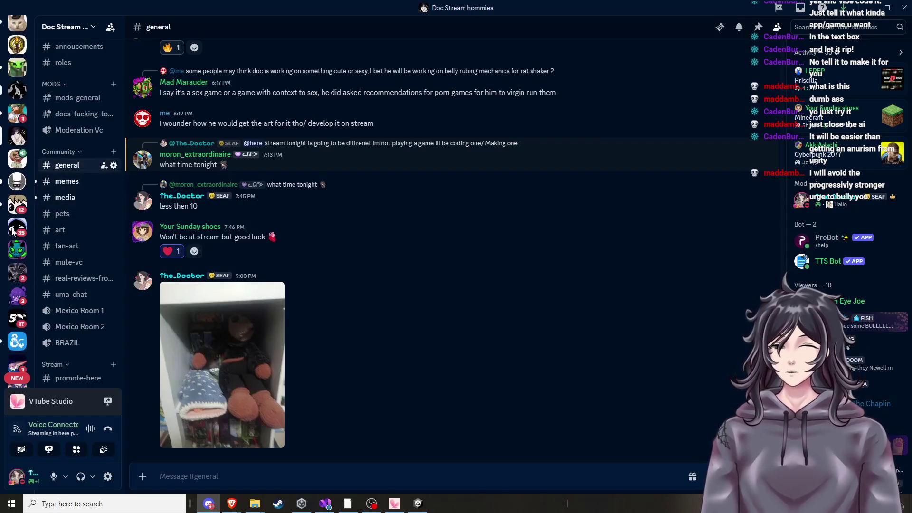
{"action": "scroll", "coordinate": [13, 232], "scroll_direction": "up", "scroll_amount": 1}
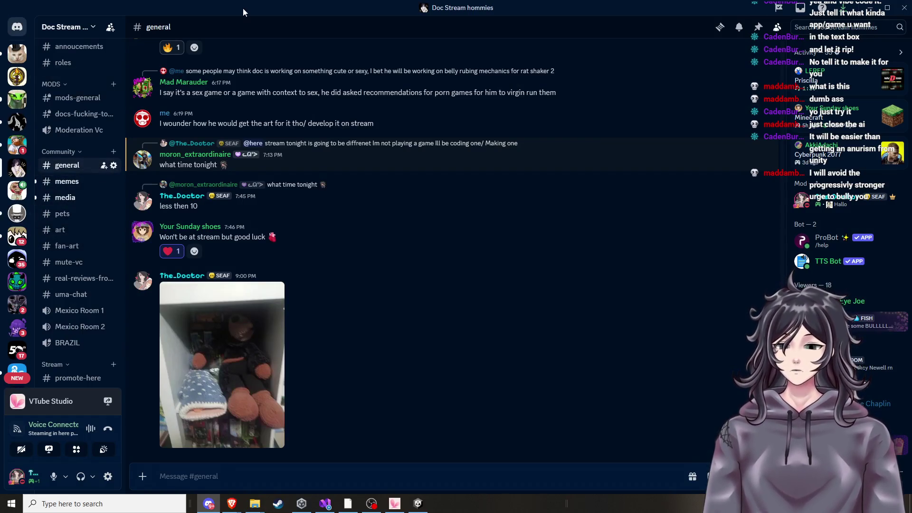
{"action": "key", "text": "alt+Tab"}
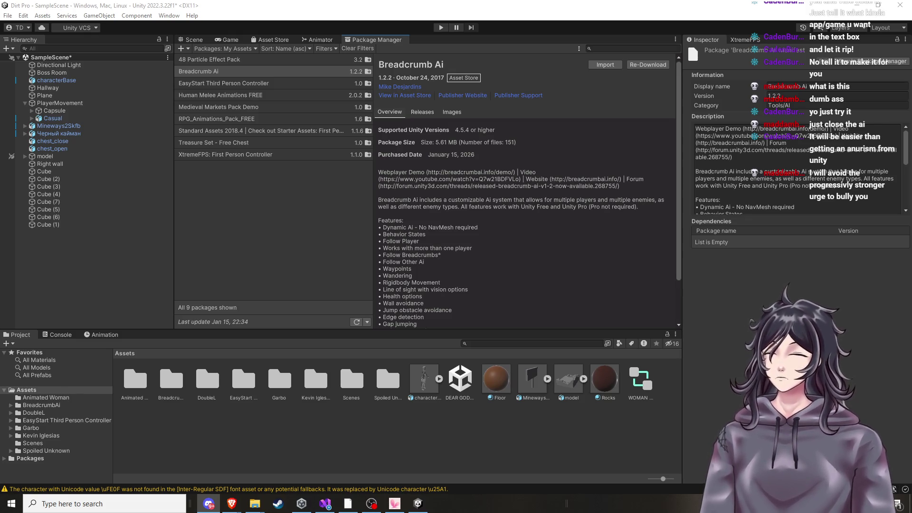
Review six My Assets packages, Medieval Markets through Standard Assets, then the Scene tab and browser
{"action": "key", "text": "alt+Tab"}
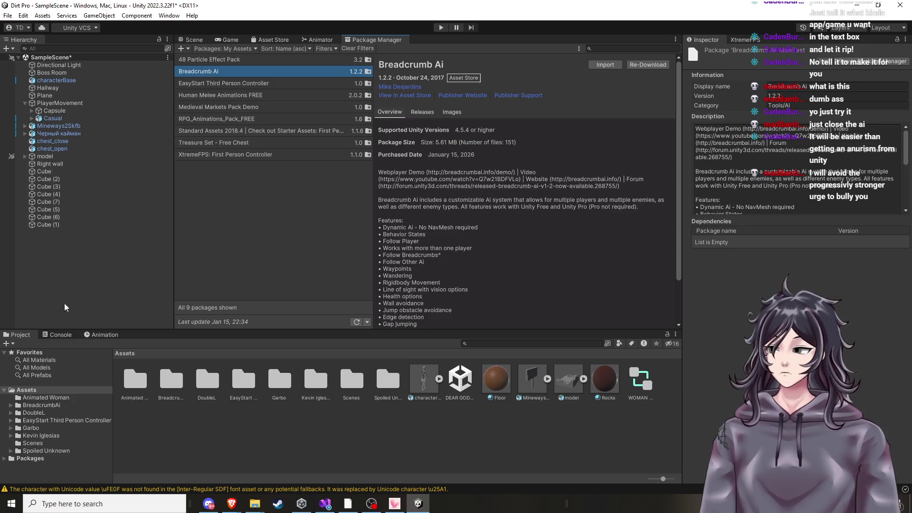
{"action": "left_click", "coordinate": [240, 107]}
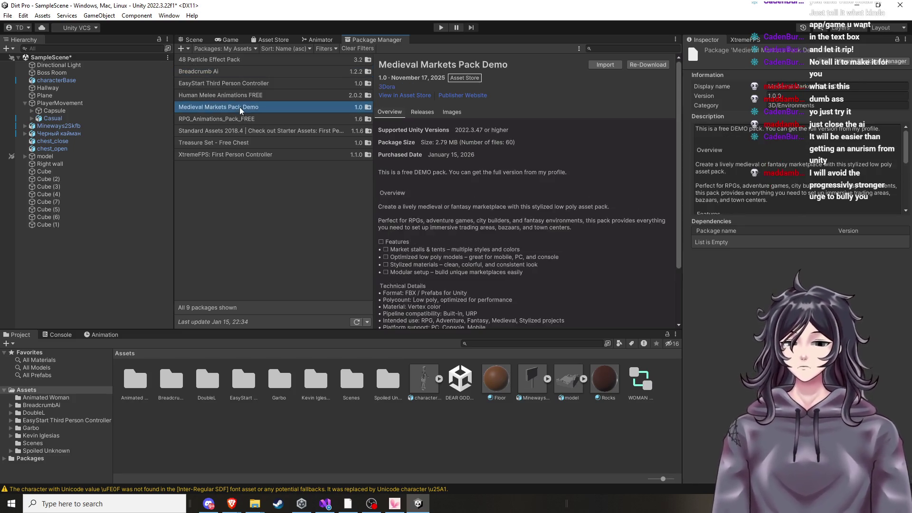
{"action": "left_click", "coordinate": [242, 85]}
{"action": "left_click", "coordinate": [241, 119]}
{"action": "left_click", "coordinate": [236, 155]}
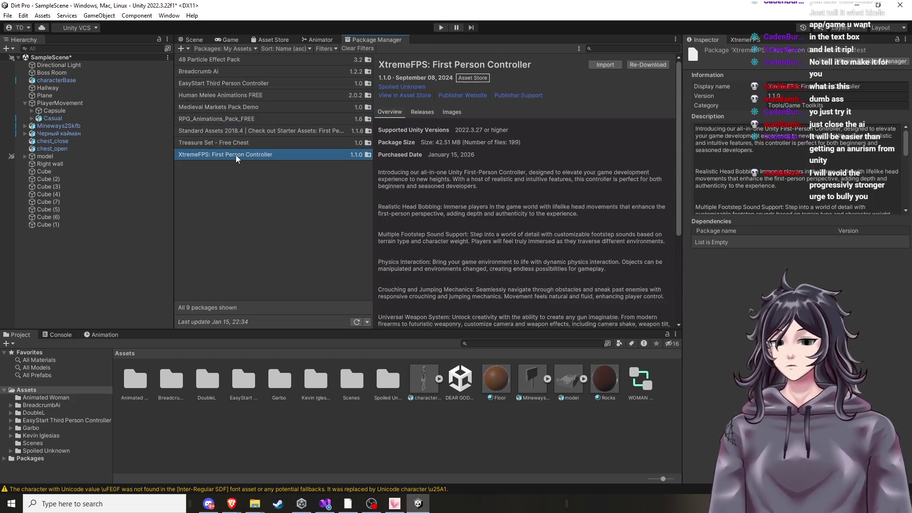
{"action": "left_click", "coordinate": [236, 143]}
{"action": "left_click", "coordinate": [242, 132]}
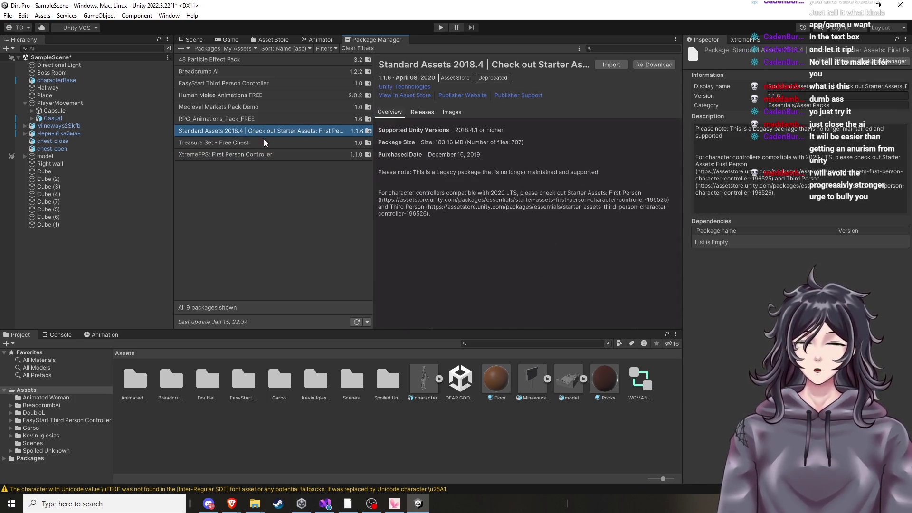
{"action": "left_click", "coordinate": [193, 39]}
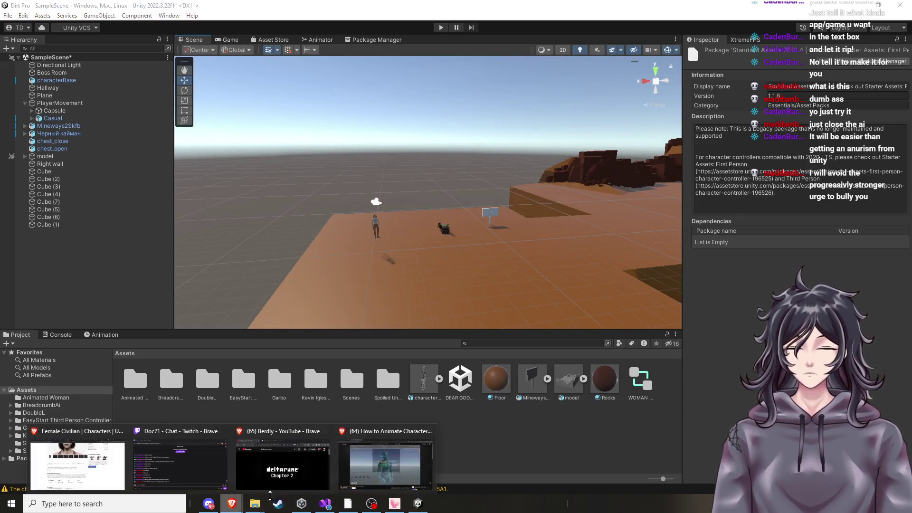
{"action": "left_click", "coordinate": [377, 477]}
Search 'rigged unity model' in a new tab and open Fab's 3D models result
{"action": "left_click", "coordinate": [249, 14]}
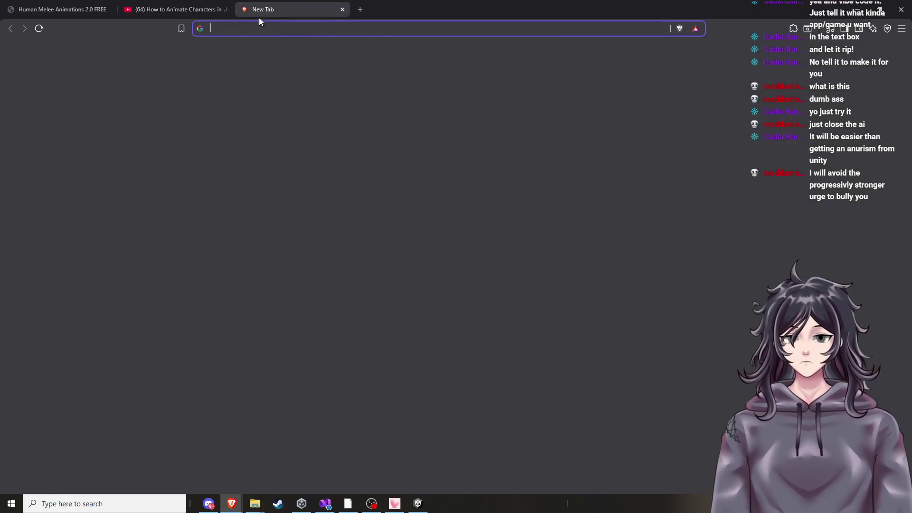
{"action": "type", "text": "rigged unit"}
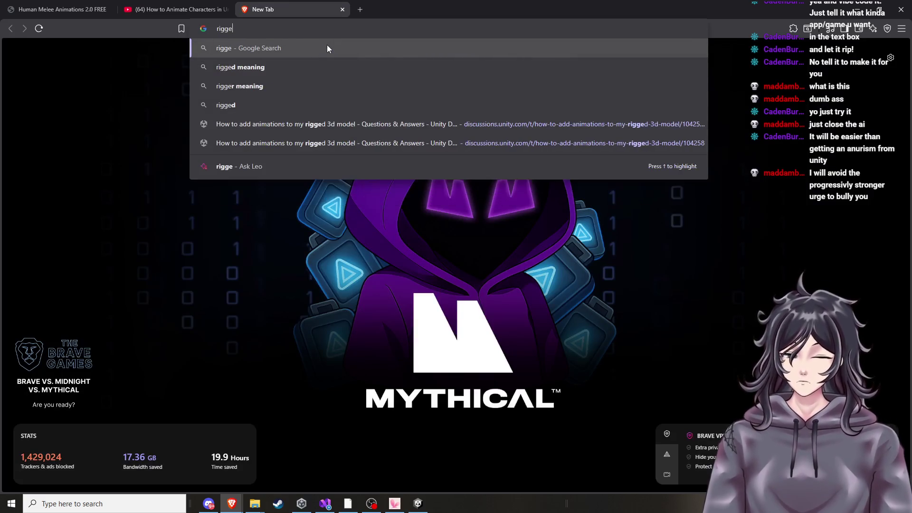
{"action": "type", "text": "y model"}
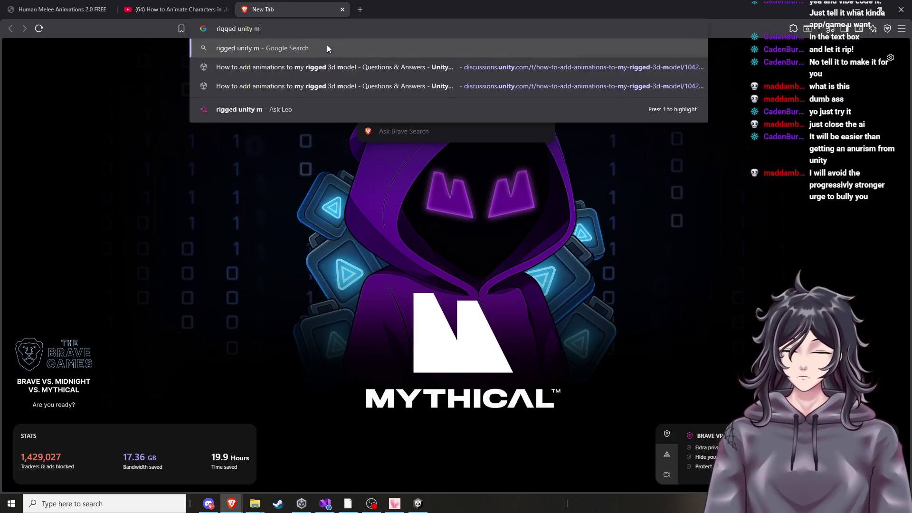
{"action": "key", "text": "Return"}
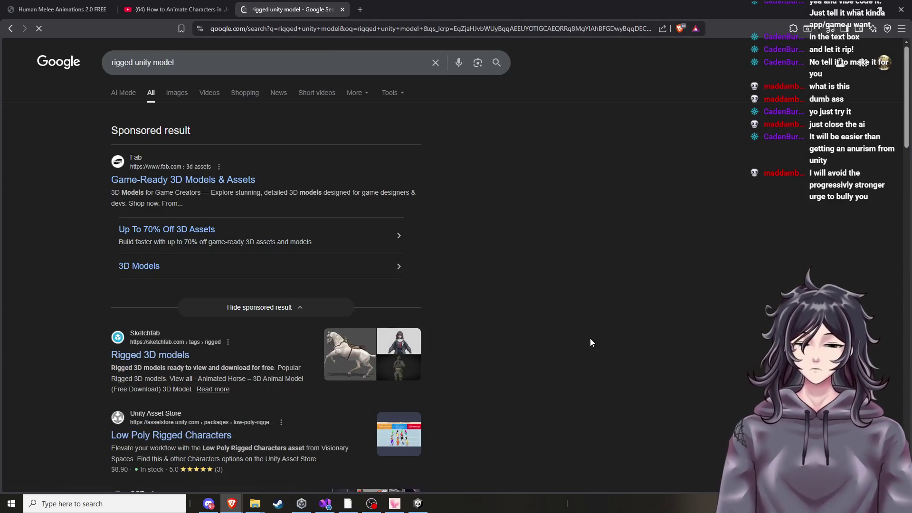
{"action": "left_click", "coordinate": [283, 156]}
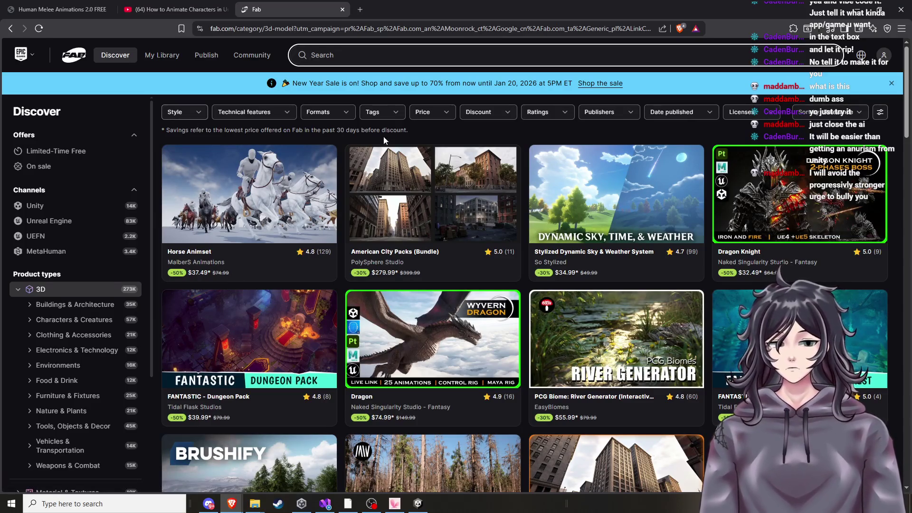
Filter the 3D model catalogue to only free products and scroll through the results
{"action": "left_click", "coordinate": [434, 112]}
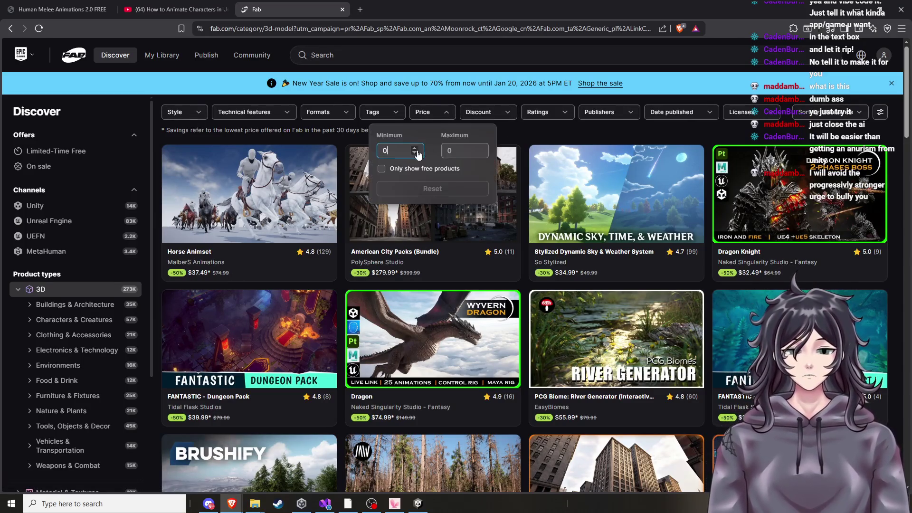
{"action": "left_click", "coordinate": [398, 172]}
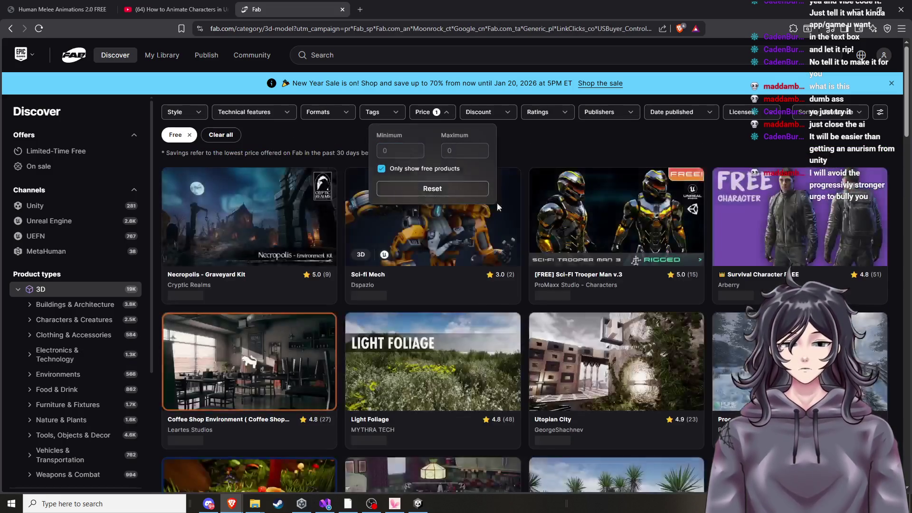
{"action": "scroll", "coordinate": [397, 285], "scroll_direction": "down", "scroll_amount": 10}
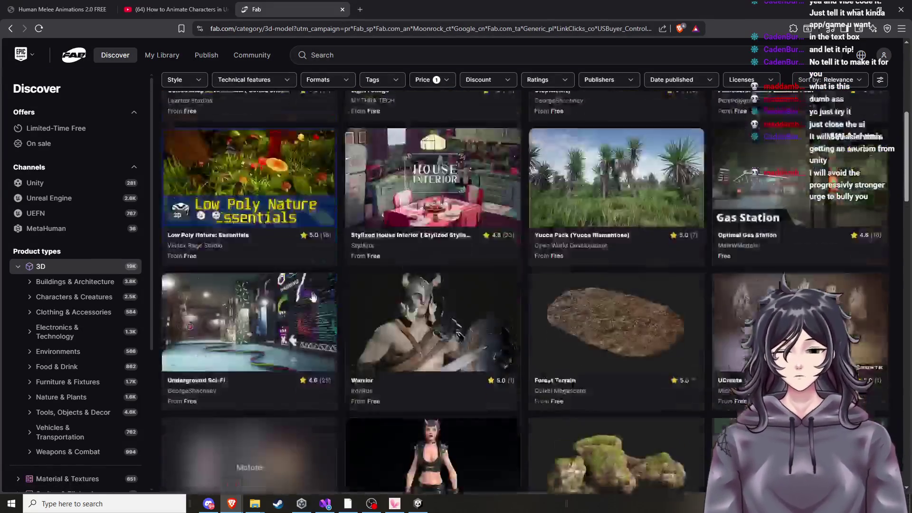
{"action": "scroll", "coordinate": [445, 204], "scroll_direction": "down", "scroll_amount": 3}
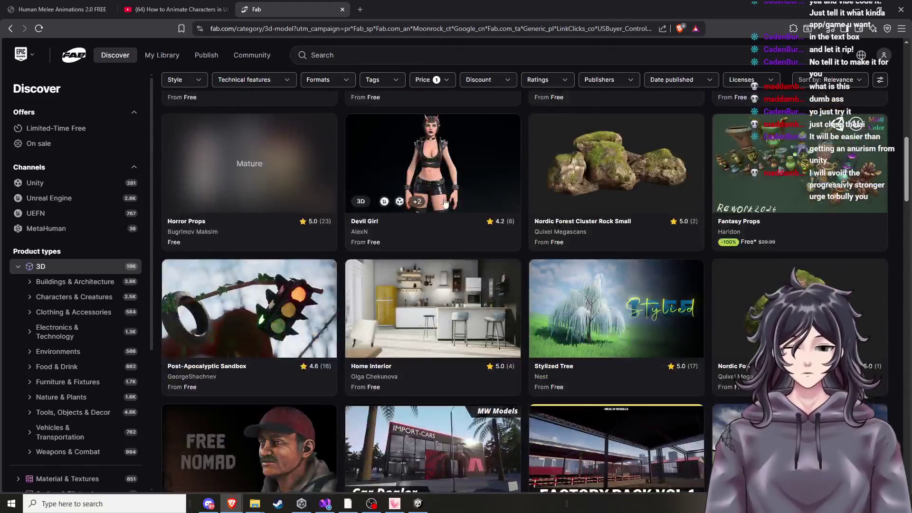
{"action": "scroll", "coordinate": [459, 202], "scroll_direction": "down", "scroll_amount": 7}
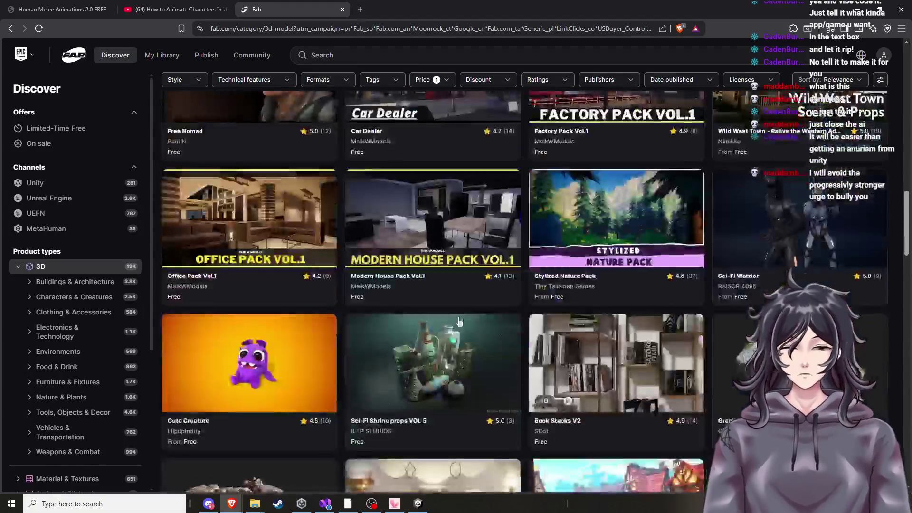
{"action": "scroll", "coordinate": [416, 339], "scroll_direction": "down", "scroll_amount": 10}
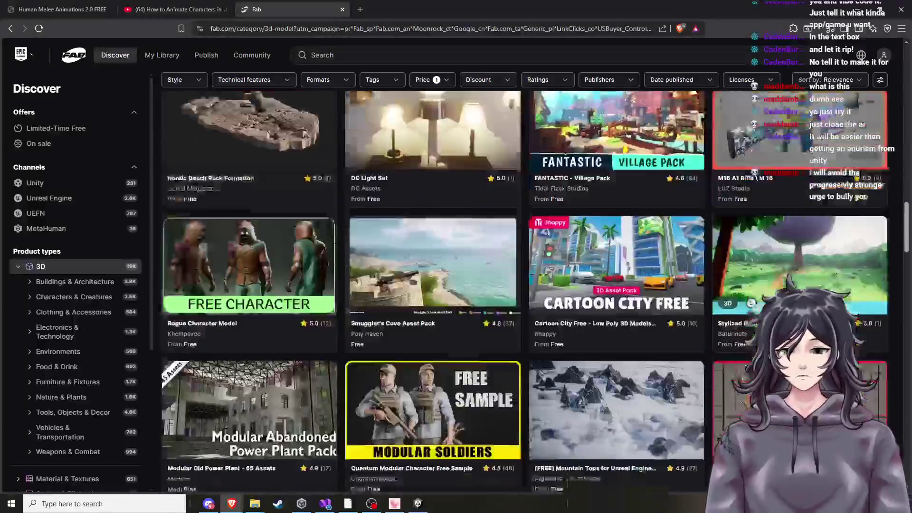
{"action": "scroll", "coordinate": [464, 367], "scroll_direction": "down", "scroll_amount": 4}
{"action": "scroll", "coordinate": [710, 272], "scroll_direction": "down", "scroll_amount": 3}
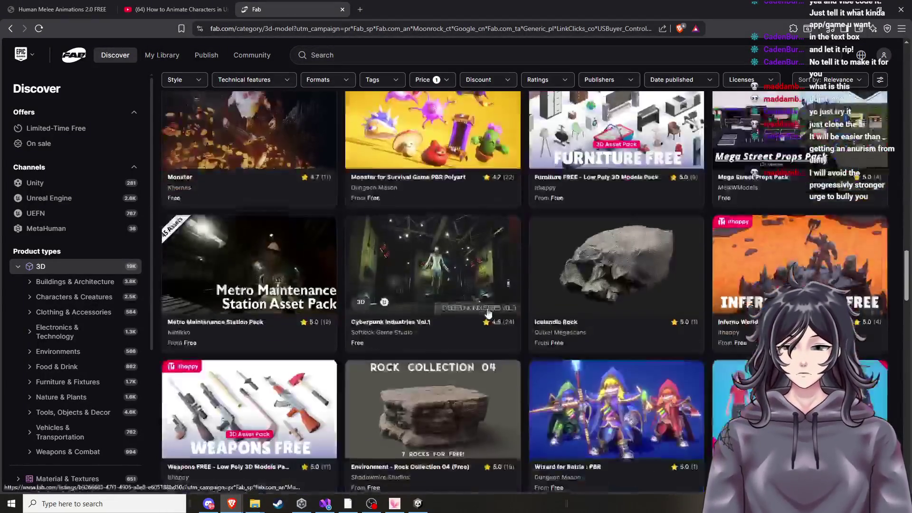
{"action": "scroll", "coordinate": [710, 272], "scroll_direction": "down", "scroll_amount": 5}
{"action": "scroll", "coordinate": [710, 272], "scroll_direction": "up", "scroll_amount": 3}
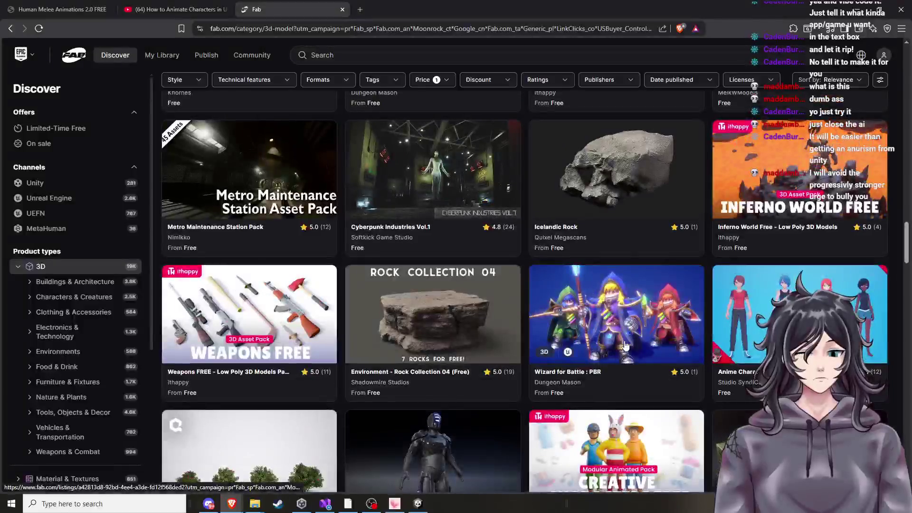
Browse the Anime Character Pack (Legacy) gallery, bookmark the listing, then go back to the grid
{"action": "left_click", "coordinate": [675, 300]}
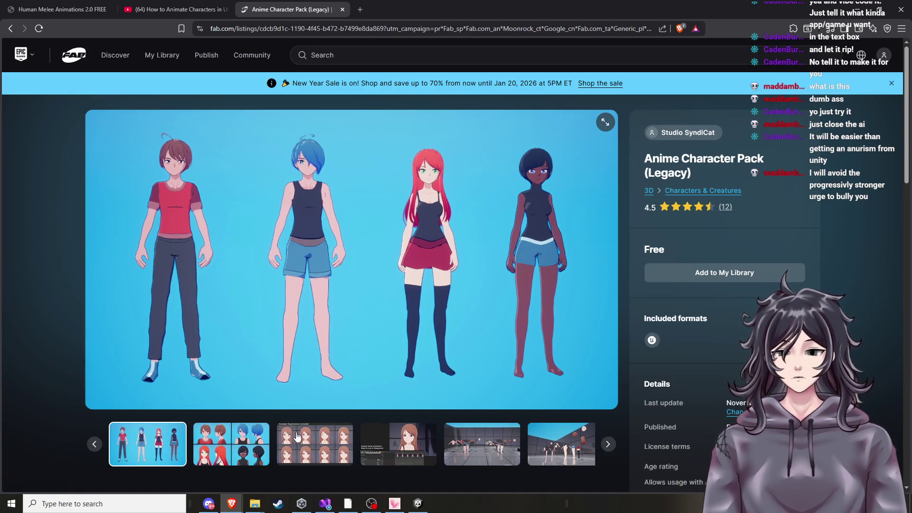
{"action": "left_click", "coordinate": [299, 442]}
{"action": "left_click", "coordinate": [373, 449]}
{"action": "left_click", "coordinate": [433, 457]}
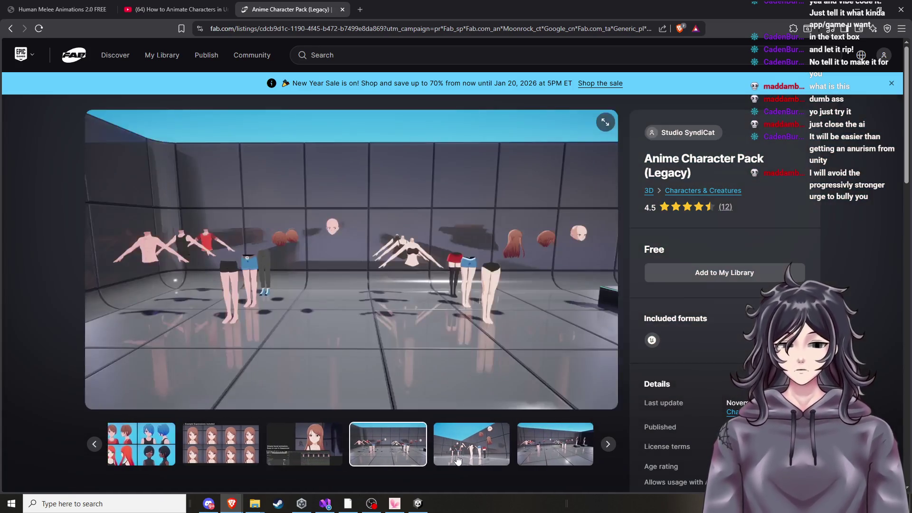
{"action": "key", "text": "Right"}
{"action": "key", "text": "Right"}
{"action": "left_click", "coordinate": [142, 442]}
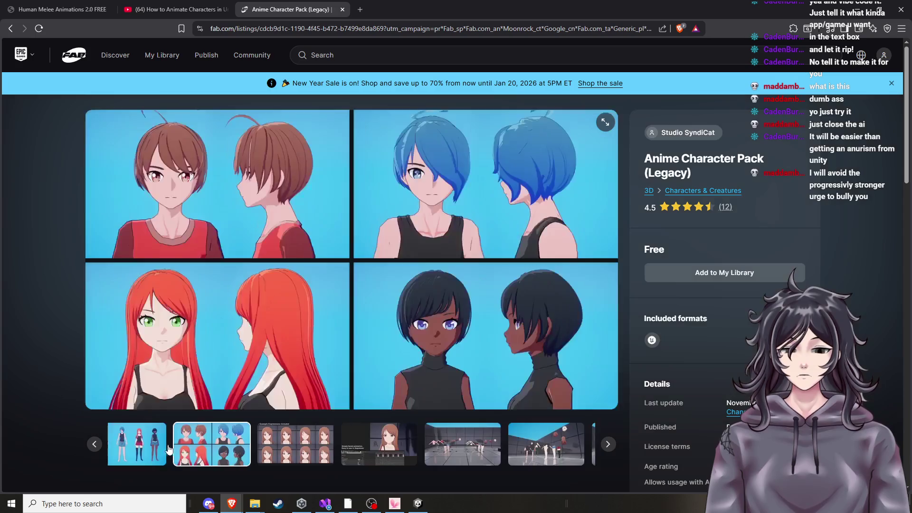
{"action": "left_click", "coordinate": [131, 444]}
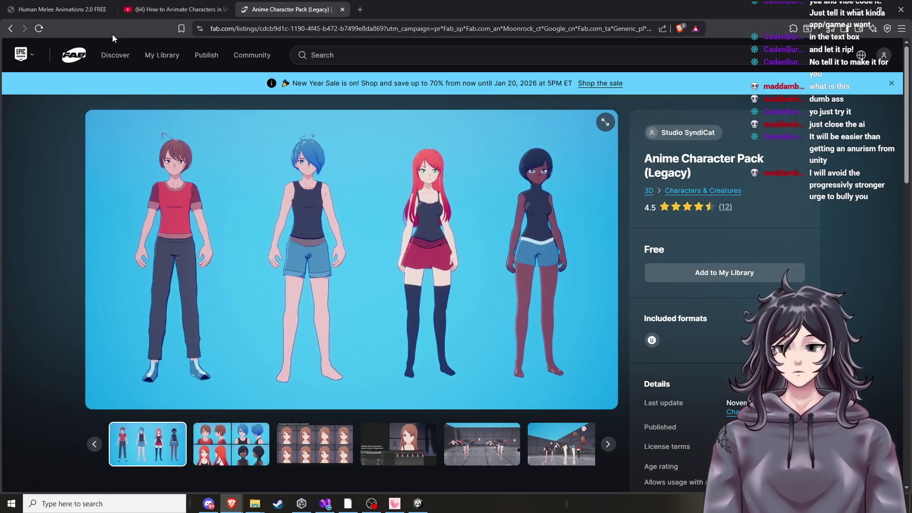
{"action": "left_click", "coordinate": [181, 29]}
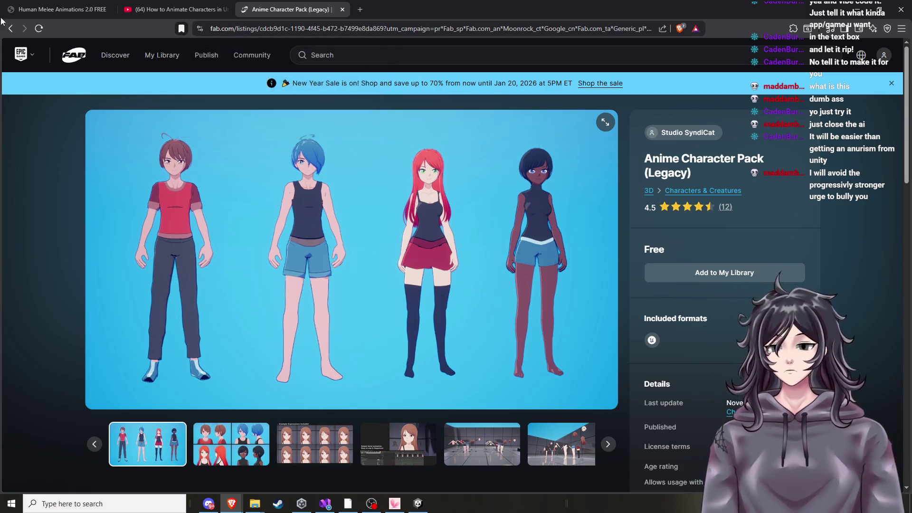
{"action": "left_click", "coordinate": [11, 29]}
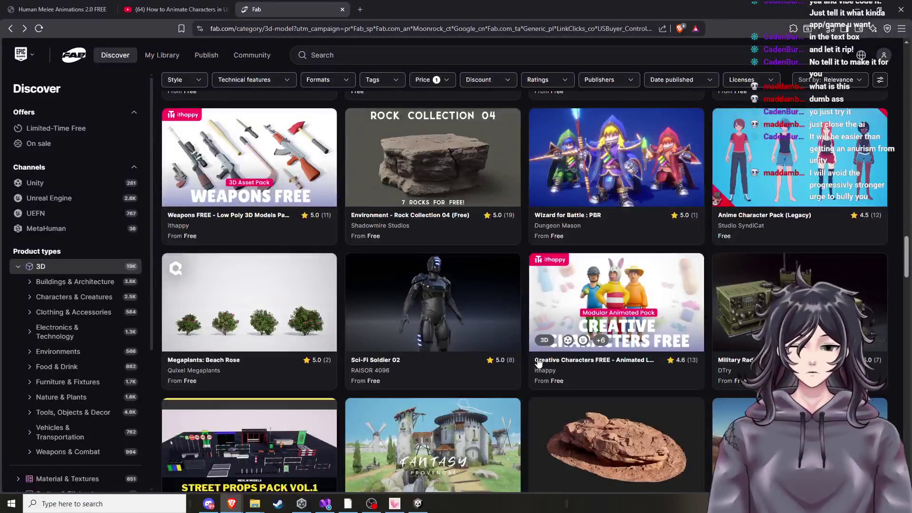
Scroll down the free asset grid and open Epic Games' Paragon: Sevarog in a new tab
{"action": "scroll", "coordinate": [485, 330], "scroll_direction": "down", "scroll_amount": 3}
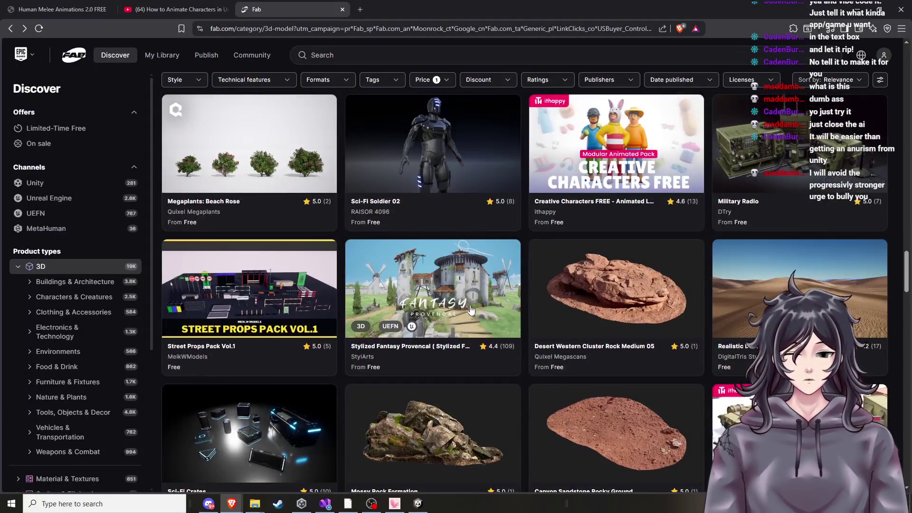
{"action": "scroll", "coordinate": [471, 310], "scroll_direction": "down", "scroll_amount": 8}
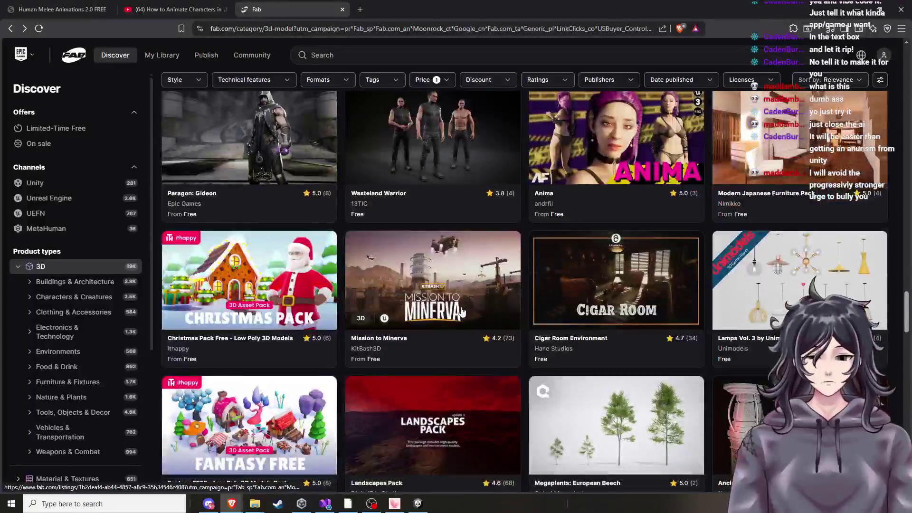
{"action": "scroll", "coordinate": [461, 311], "scroll_direction": "down", "scroll_amount": 5}
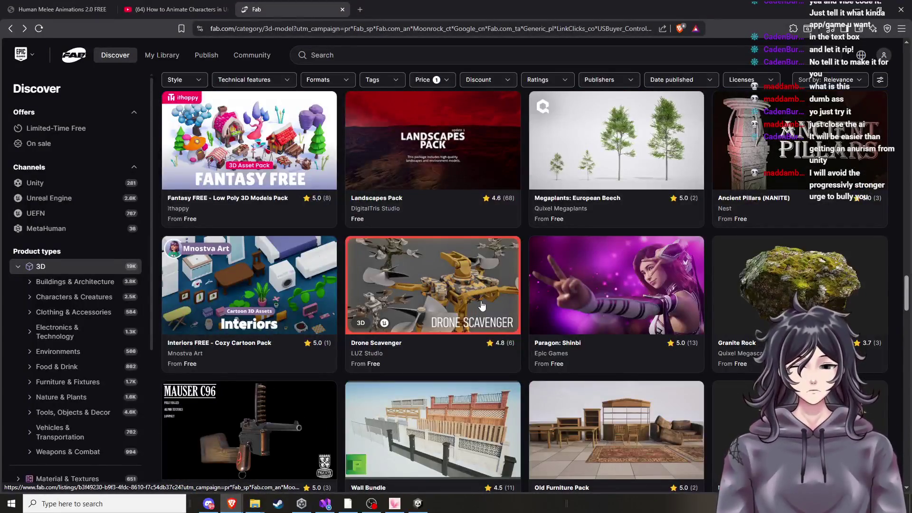
{"action": "scroll", "coordinate": [491, 290], "scroll_direction": "down", "scroll_amount": 9}
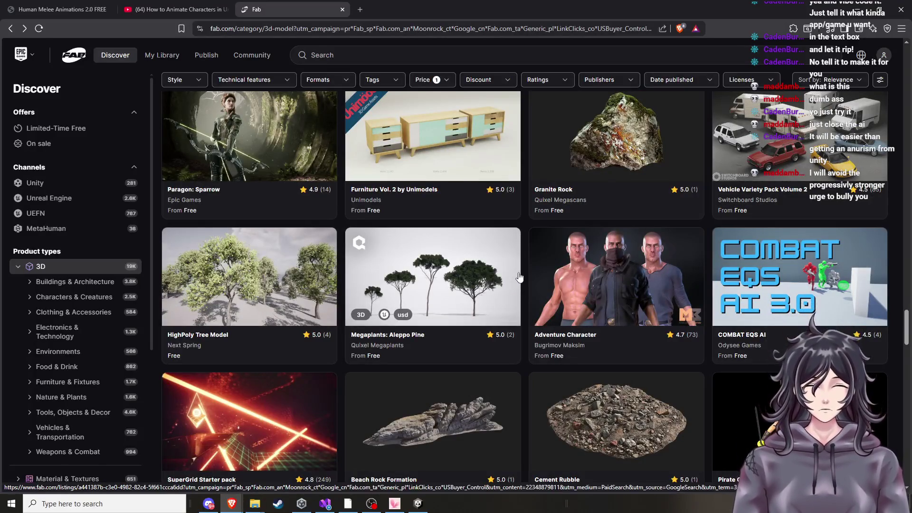
{"action": "scroll", "coordinate": [476, 280], "scroll_direction": "down", "scroll_amount": 3}
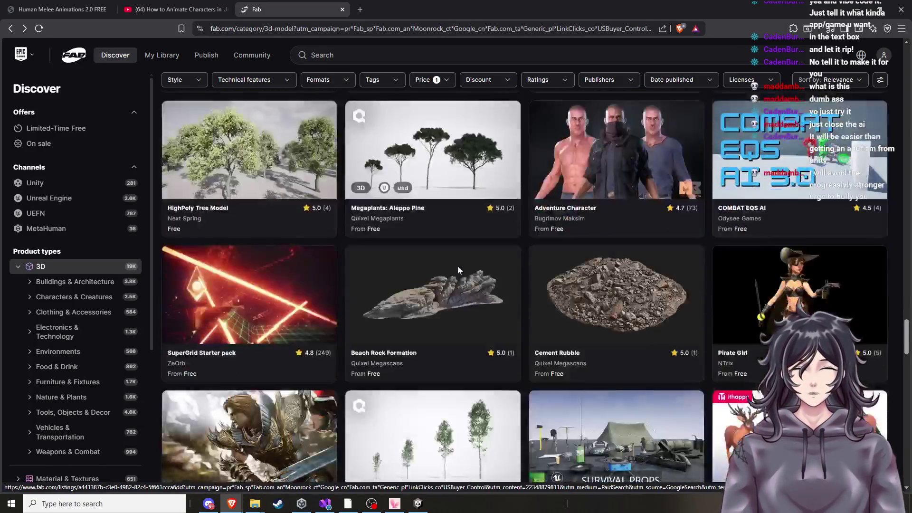
{"action": "scroll", "coordinate": [452, 278], "scroll_direction": "down", "scroll_amount": 10}
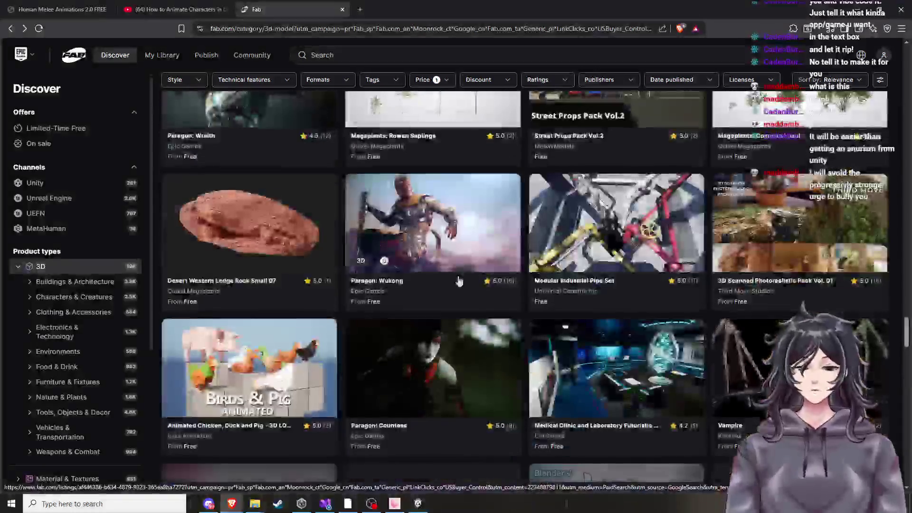
{"action": "scroll", "coordinate": [458, 281], "scroll_direction": "down", "scroll_amount": 3}
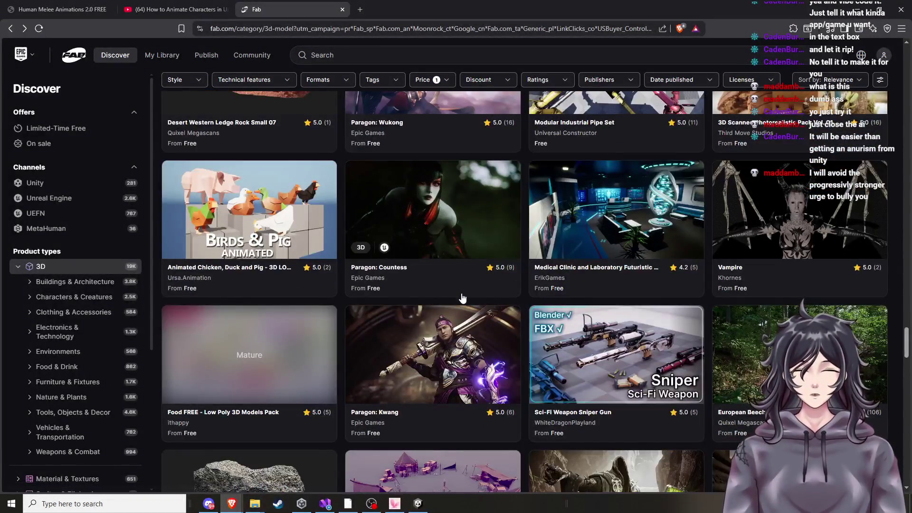
{"action": "scroll", "coordinate": [463, 300], "scroll_direction": "down", "scroll_amount": 3}
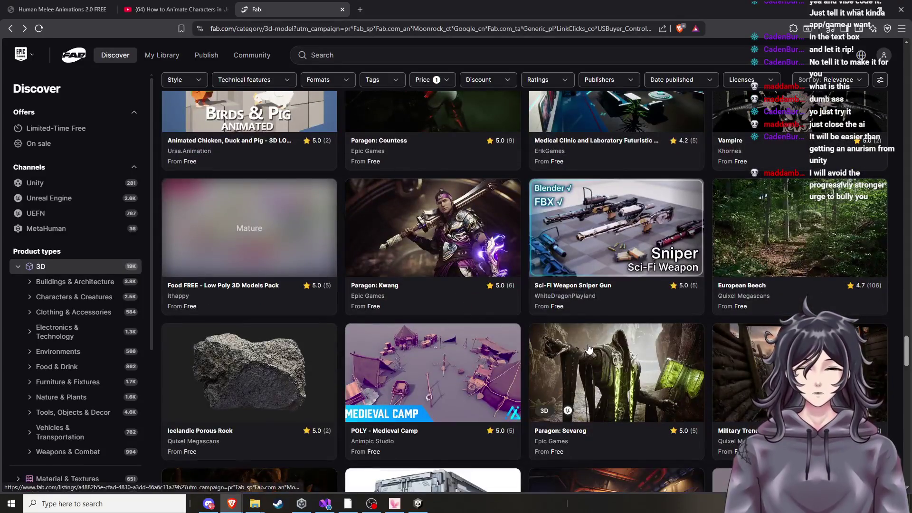
{"action": "middle_click", "coordinate": [588, 353]}
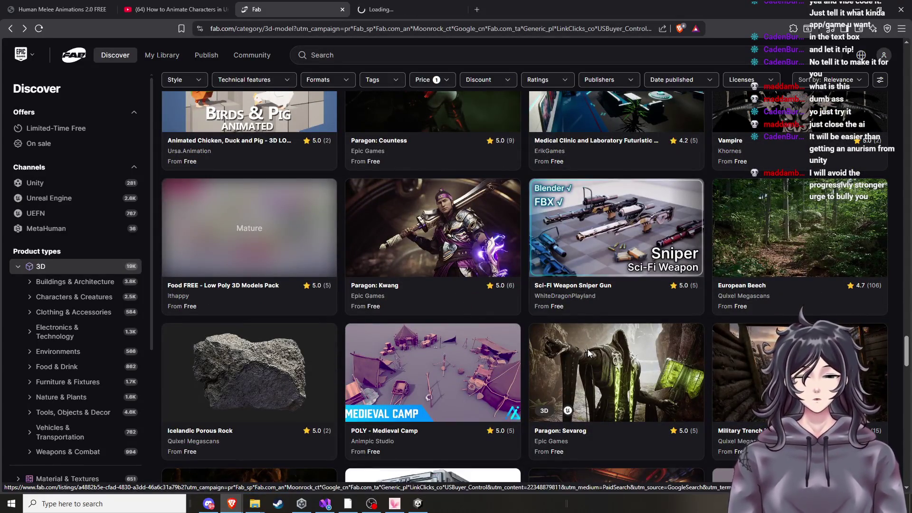
{"action": "left_click", "coordinate": [420, 5]}
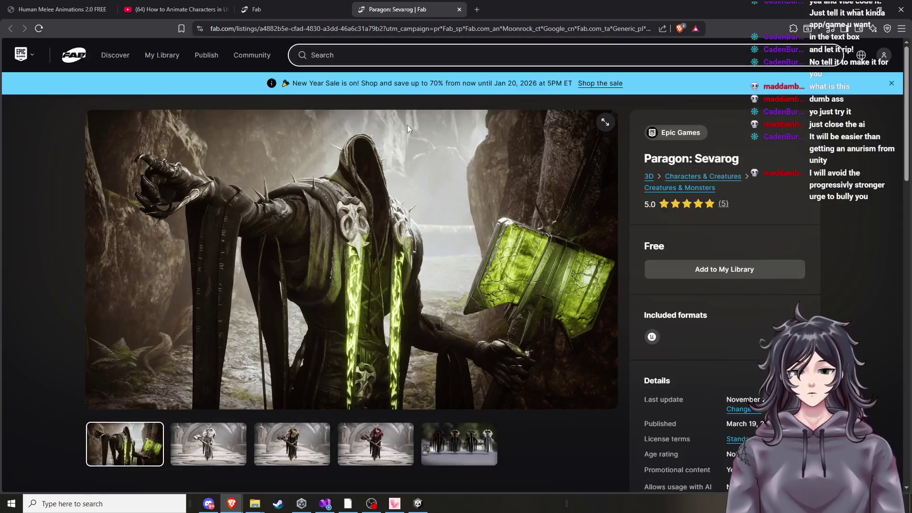
Look through the Sevarog preview images, including the red and group variants
{"action": "left_click", "coordinate": [223, 435]}
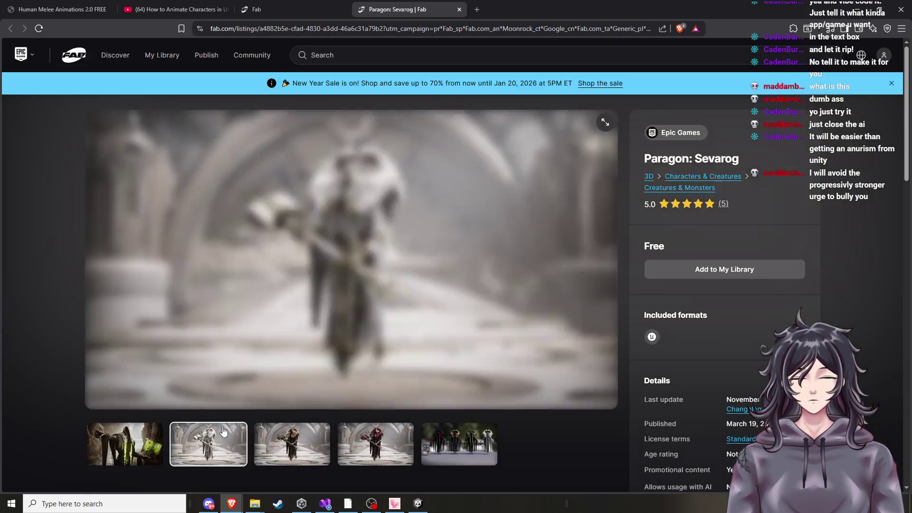
{"action": "left_click", "coordinate": [294, 449]}
{"action": "left_click", "coordinate": [375, 454]}
{"action": "left_click", "coordinate": [448, 459]}
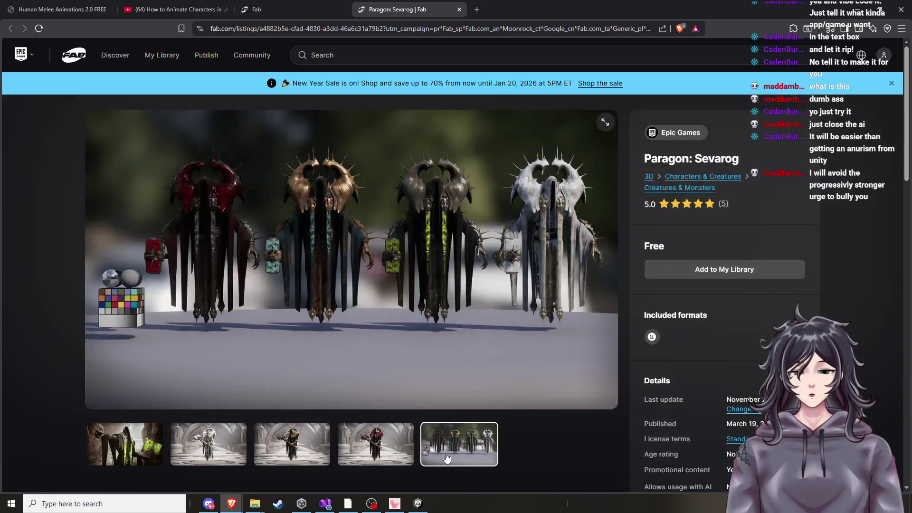
{"action": "left_click", "coordinate": [136, 443]}
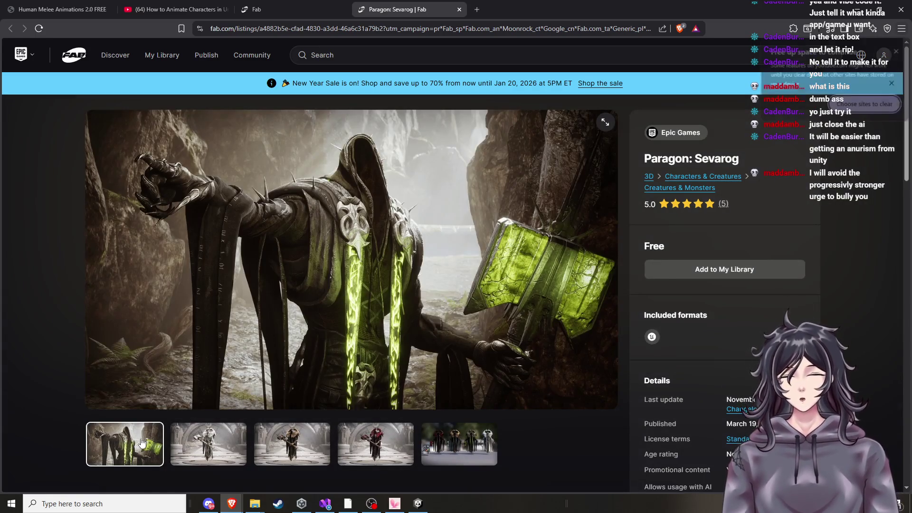
Bookmark the Sevarog listing, dismiss the storage notification, and return to the free catalogue tab
{"action": "left_click", "coordinate": [181, 29]}
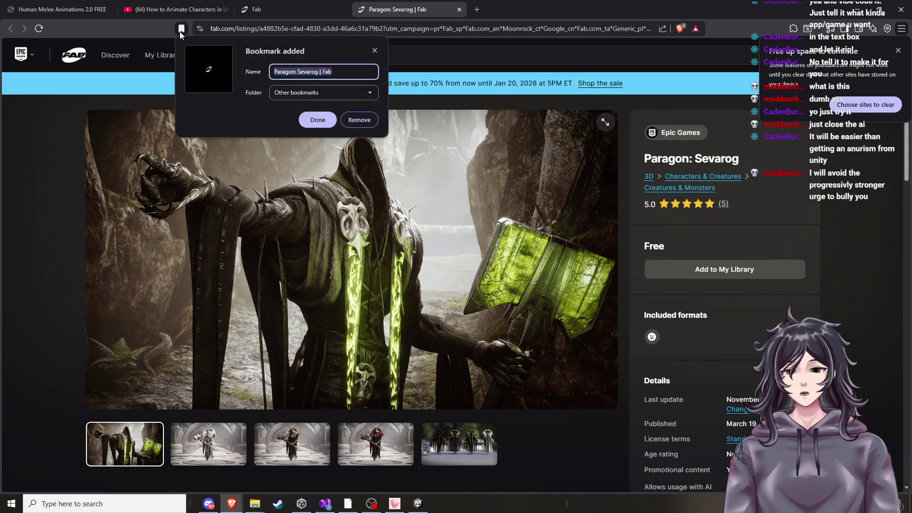
{"action": "left_click", "coordinate": [317, 120]}
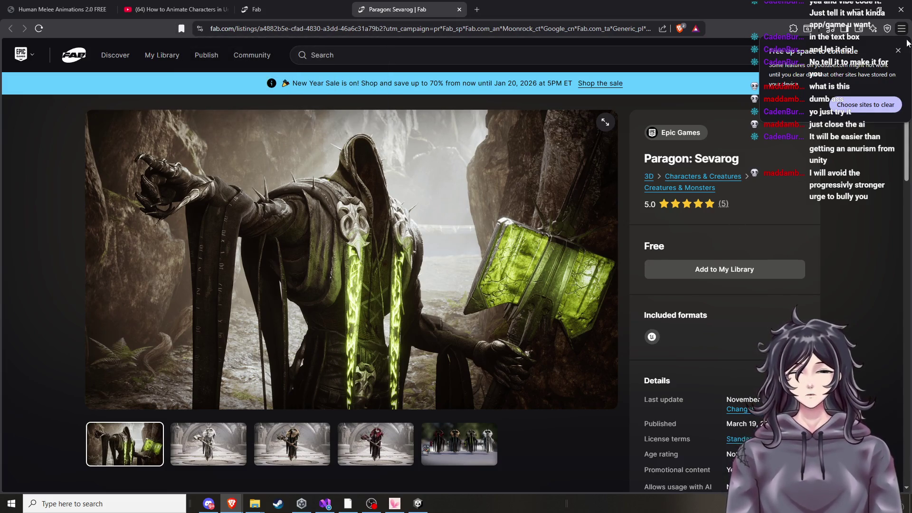
{"action": "left_click", "coordinate": [899, 51]}
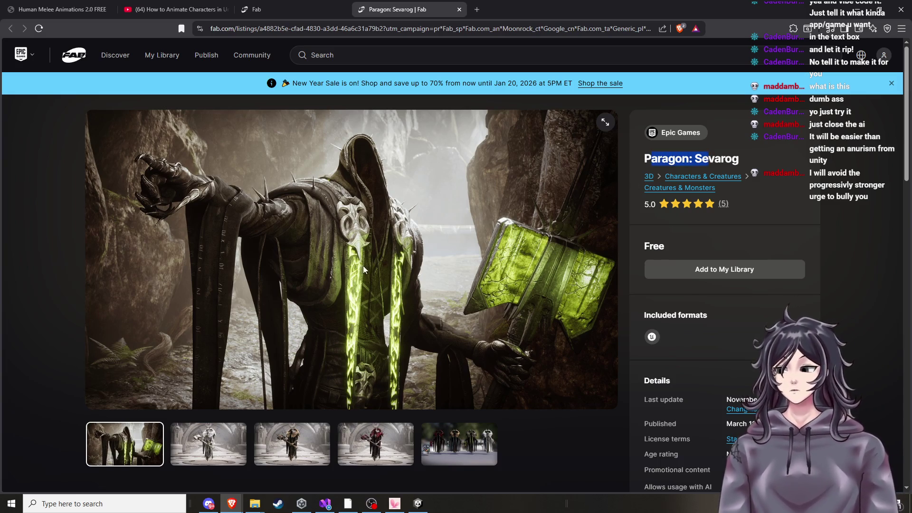
{"action": "left_click", "coordinate": [266, 9]}
Scroll far down the free 3D grid and open the Female Civilian listing by Alpen wolf
{"action": "scroll", "coordinate": [556, 204], "scroll_direction": "down", "scroll_amount": 5}
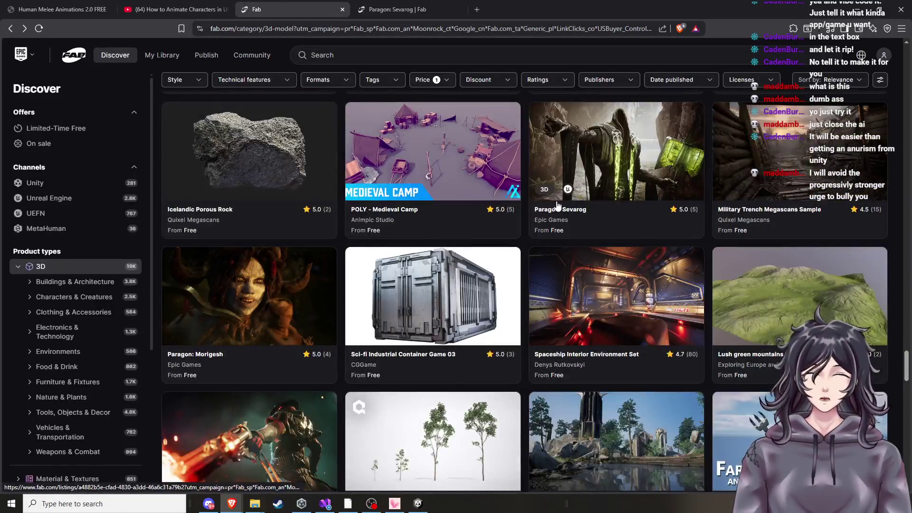
{"action": "scroll", "coordinate": [556, 204], "scroll_direction": "down", "scroll_amount": 3}
{"action": "scroll", "coordinate": [402, 271], "scroll_direction": "down", "scroll_amount": 3}
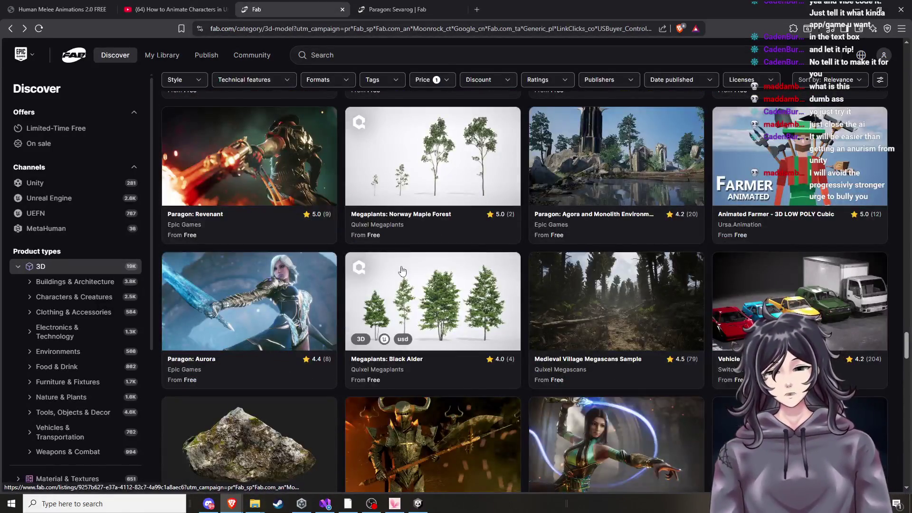
{"action": "scroll", "coordinate": [265, 328], "scroll_direction": "down", "scroll_amount": 3}
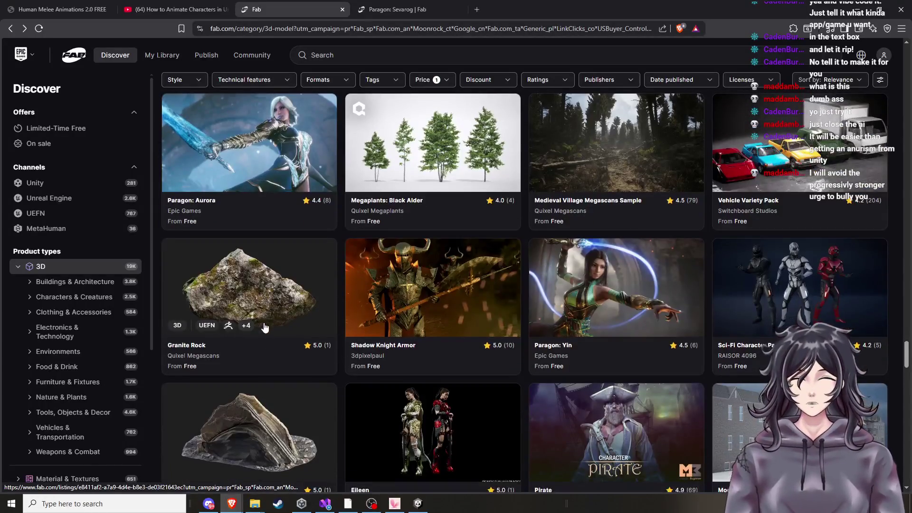
{"action": "scroll", "coordinate": [355, 319], "scroll_direction": "down", "scroll_amount": 1}
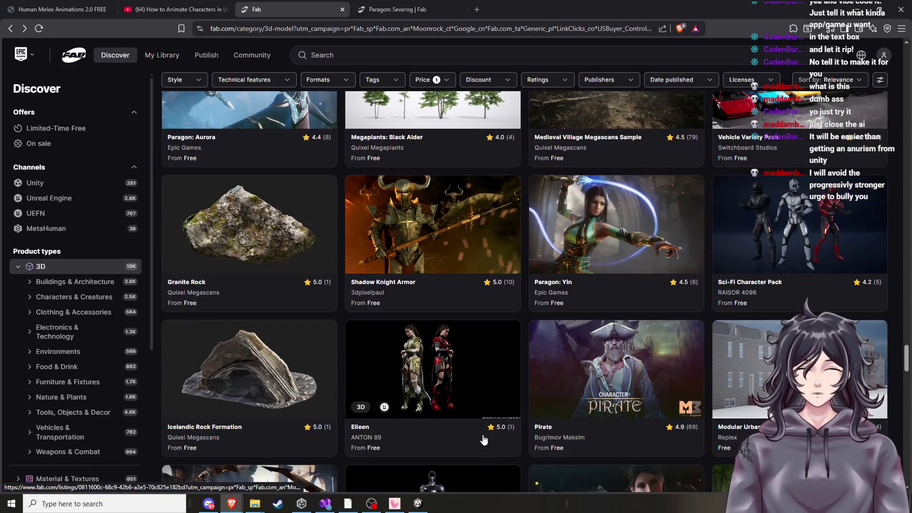
{"action": "scroll", "coordinate": [483, 440], "scroll_direction": "down", "scroll_amount": 5}
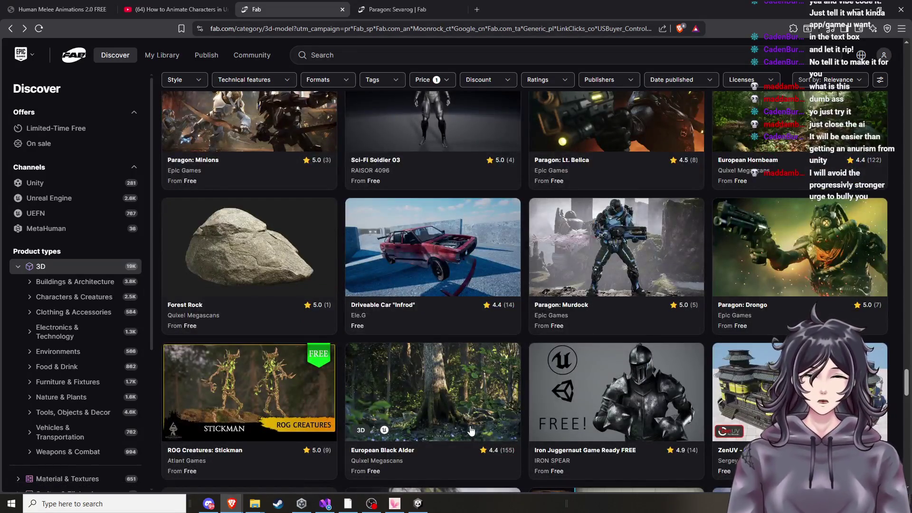
{"action": "scroll", "coordinate": [592, 277], "scroll_direction": "down", "scroll_amount": 2}
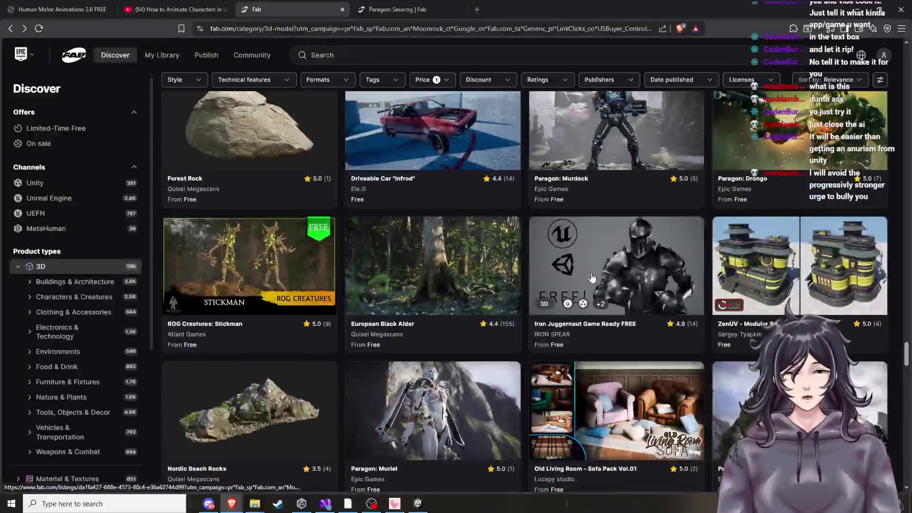
{"action": "scroll", "coordinate": [605, 355], "scroll_direction": "down", "scroll_amount": 2}
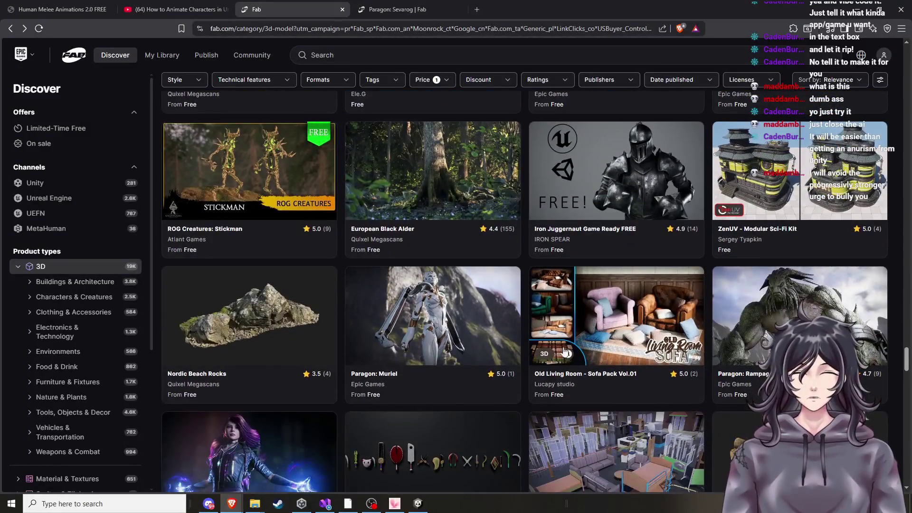
{"action": "scroll", "coordinate": [467, 328], "scroll_direction": "down", "scroll_amount": 3}
{"action": "scroll", "coordinate": [460, 327], "scroll_direction": "down", "scroll_amount": 3}
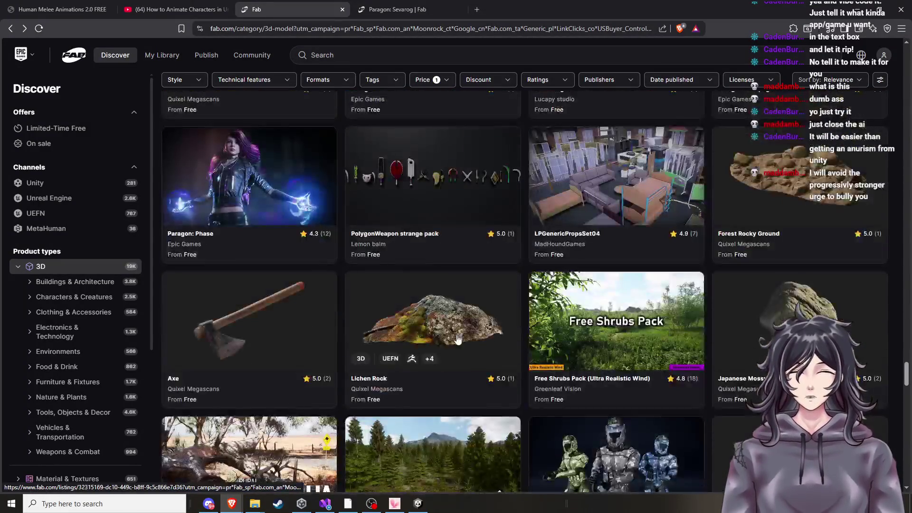
{"action": "scroll", "coordinate": [457, 339], "scroll_direction": "down", "scroll_amount": 11}
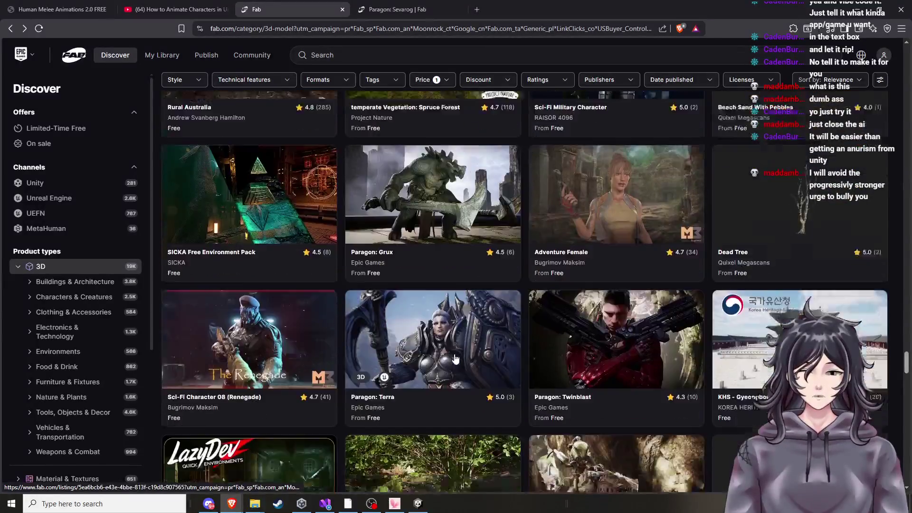
{"action": "scroll", "coordinate": [454, 359], "scroll_direction": "down", "scroll_amount": 8}
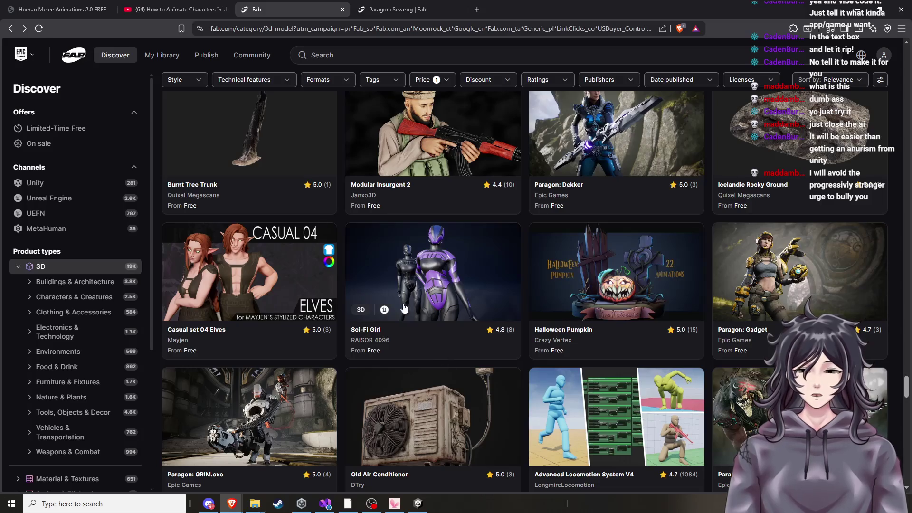
{"action": "scroll", "coordinate": [404, 308], "scroll_direction": "down", "scroll_amount": 7}
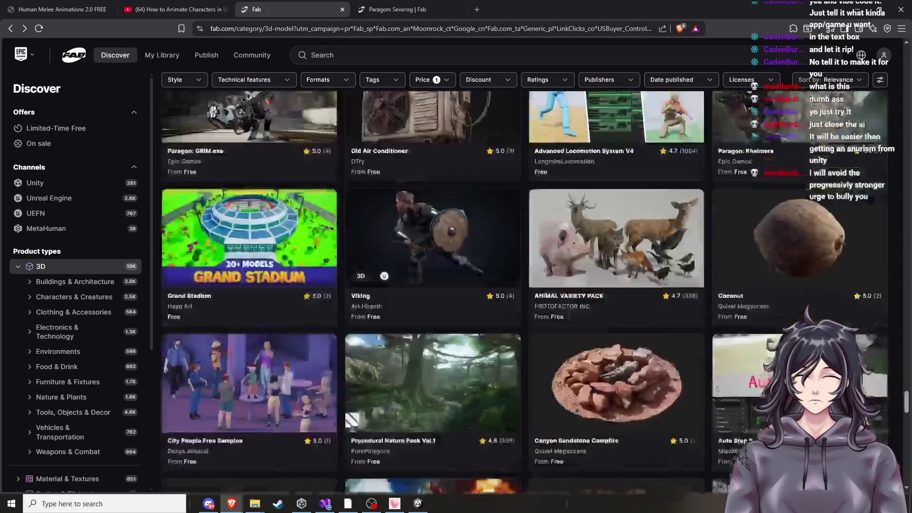
{"action": "scroll", "coordinate": [429, 349], "scroll_direction": "down", "scroll_amount": 9}
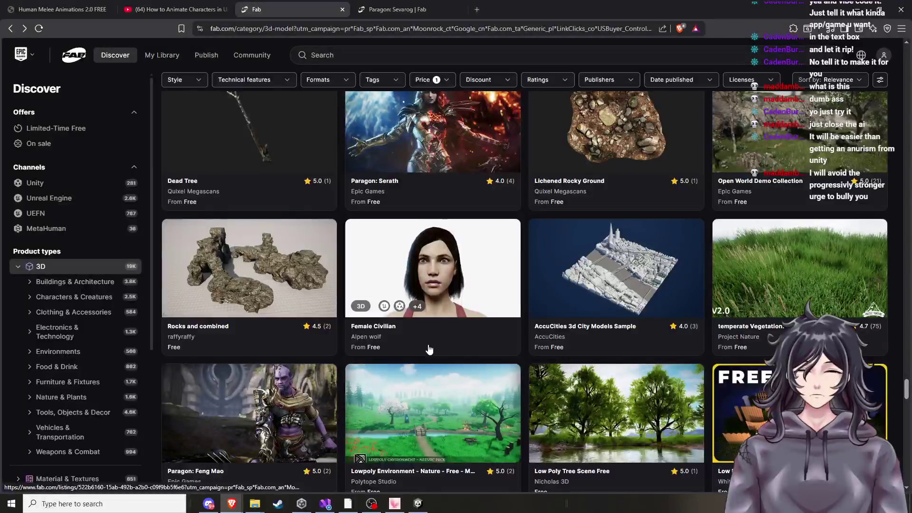
{"action": "left_click", "coordinate": [449, 279]}
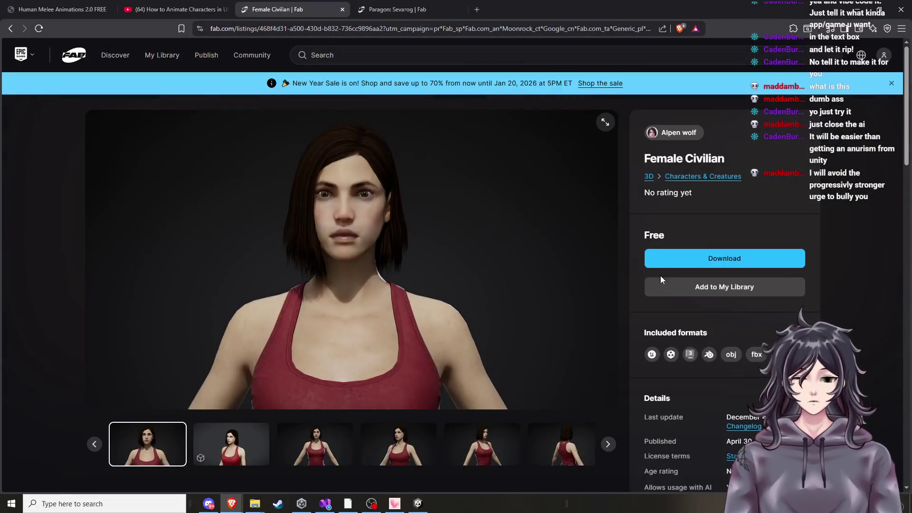
Start the Female Civilian download and accept the EULA to list its Unity package and textures zip
{"action": "left_click", "coordinate": [694, 260]}
{"action": "left_click", "coordinate": [382, 439]}
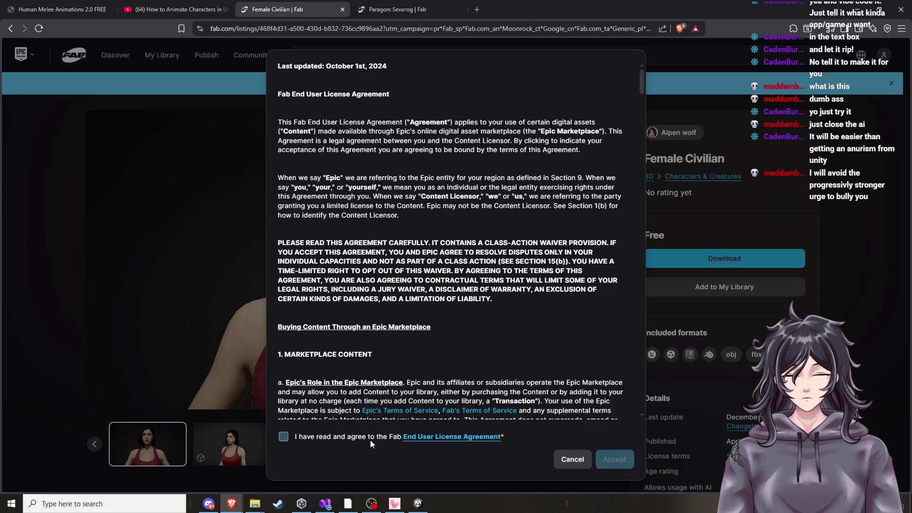
{"action": "left_click", "coordinate": [623, 462]}
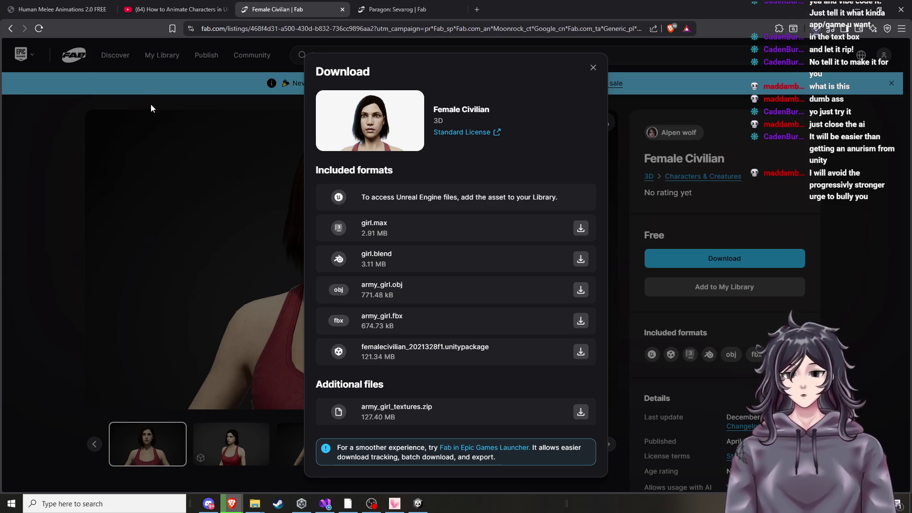
{"action": "mouse_move", "coordinate": [255, 502]}
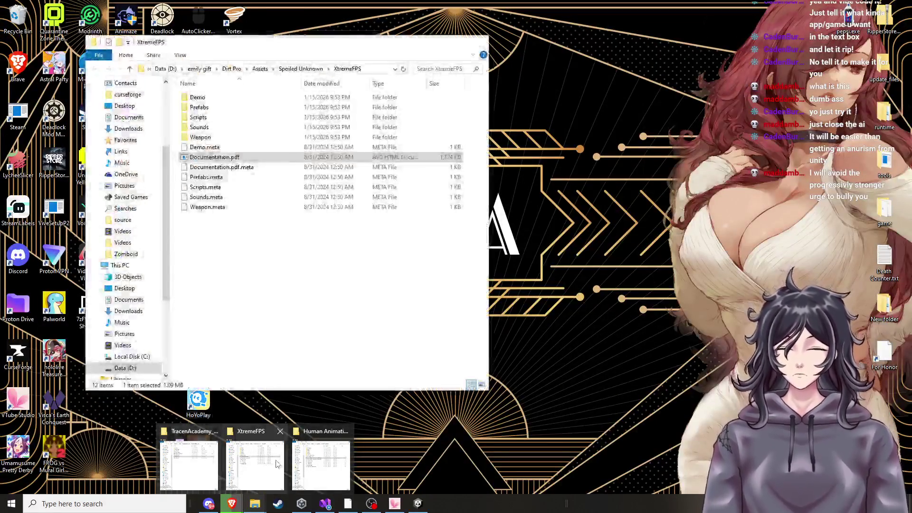
Bring up the XtremeFPS folder window, go up to Dirt Pro, and move the window
{"action": "left_click", "coordinate": [254, 463]}
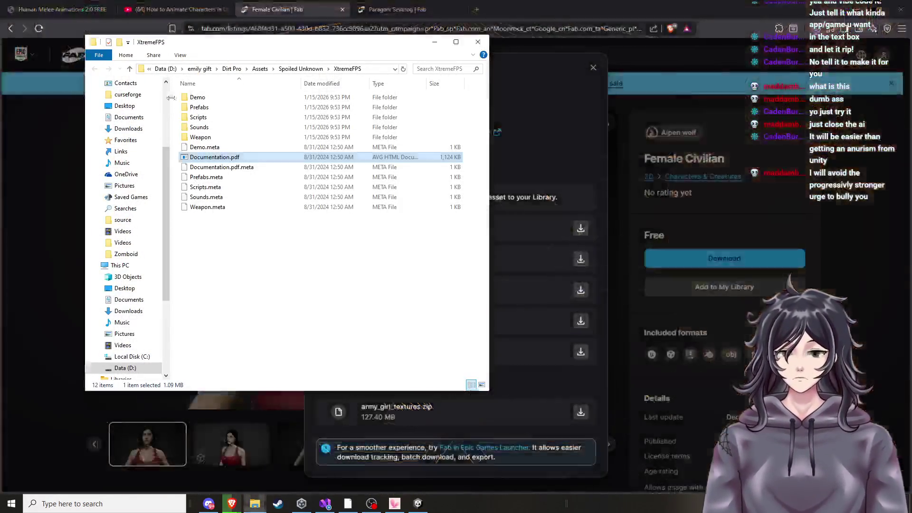
{"action": "left_click", "coordinate": [238, 69]}
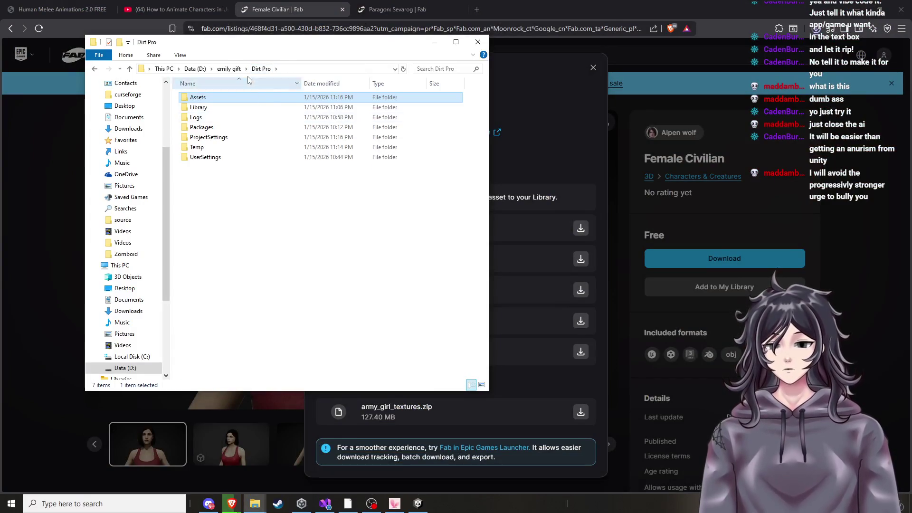
{"action": "mouse_move", "coordinate": [291, 45]}
{"action": "left_mouse_down"}
{"action": "mouse_move", "coordinate": [187, 70]}
{"action": "mouse_move", "coordinate": [0, 71]}
{"action": "left_mouse_up"}
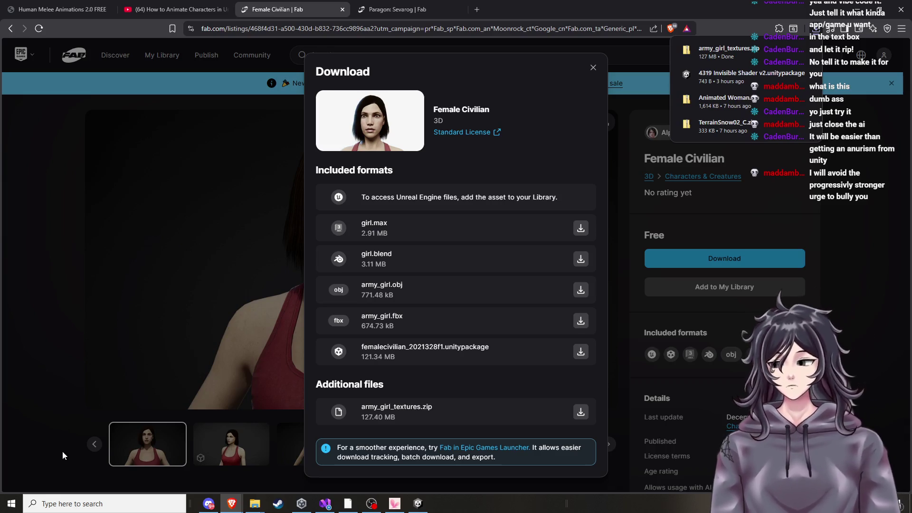
Show the downloaded army_girl_textures.zip in its folder from the browser download list
{"action": "mouse_move", "coordinate": [779, 61]}
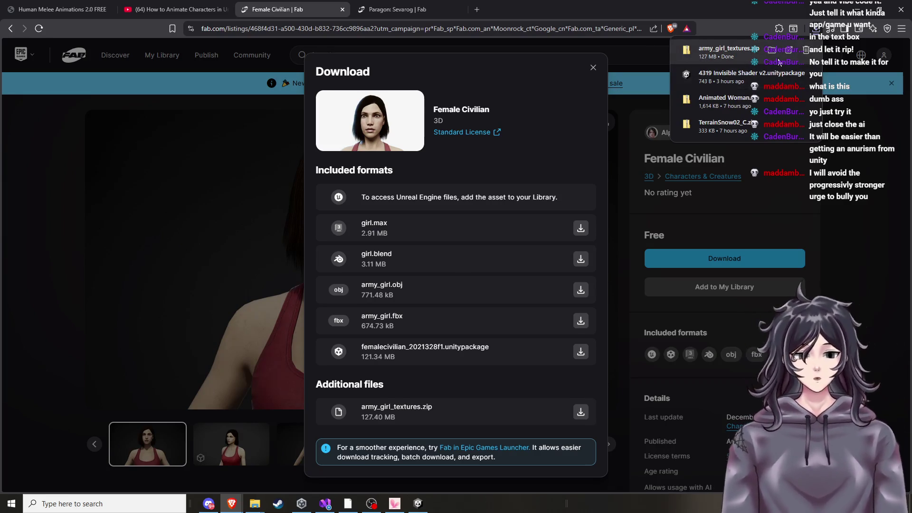
{"action": "left_click", "coordinate": [788, 53]}
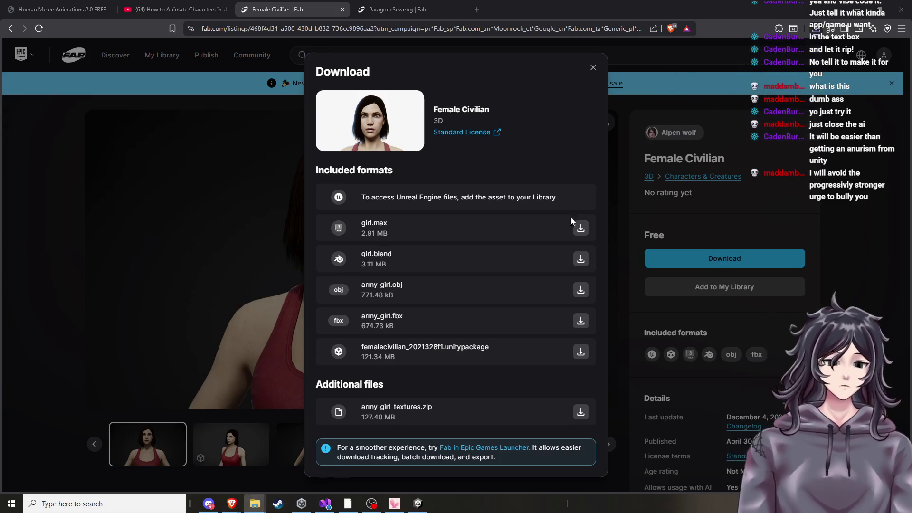
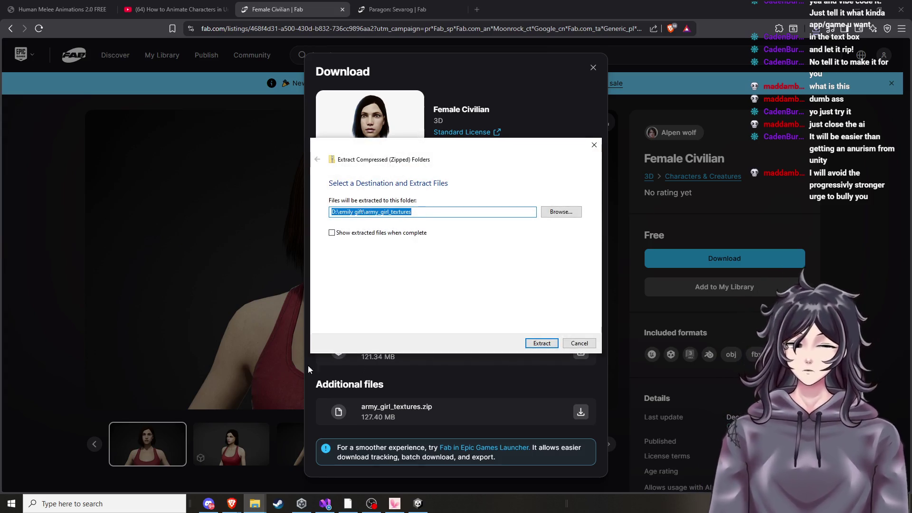
Extract the army_girl_textures archive into the project folder, then switch back to Unity
{"action": "left_click", "coordinate": [554, 346]}
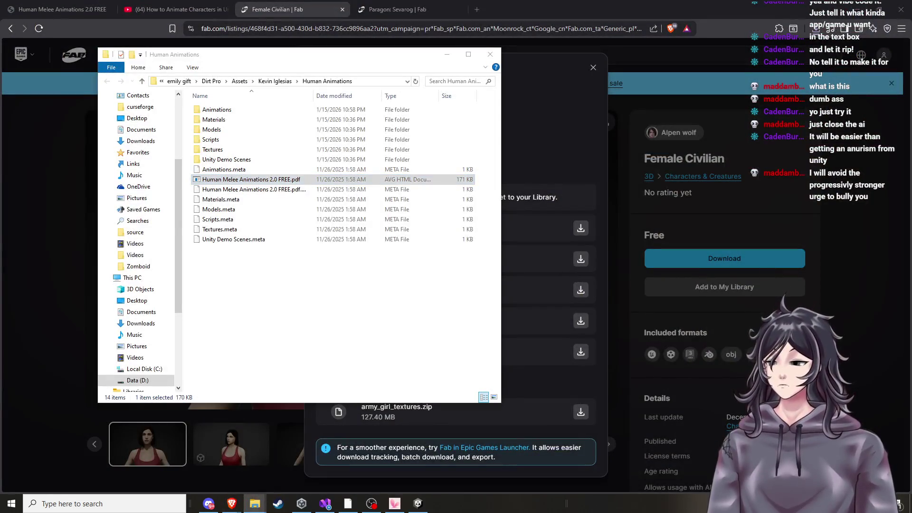
{"action": "left_click", "coordinate": [490, 54]}
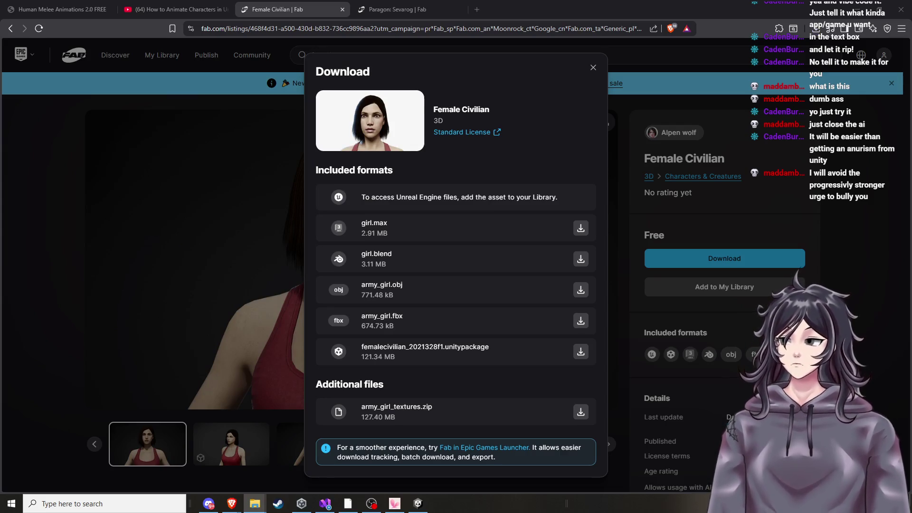
{"action": "left_click", "coordinate": [411, 506]}
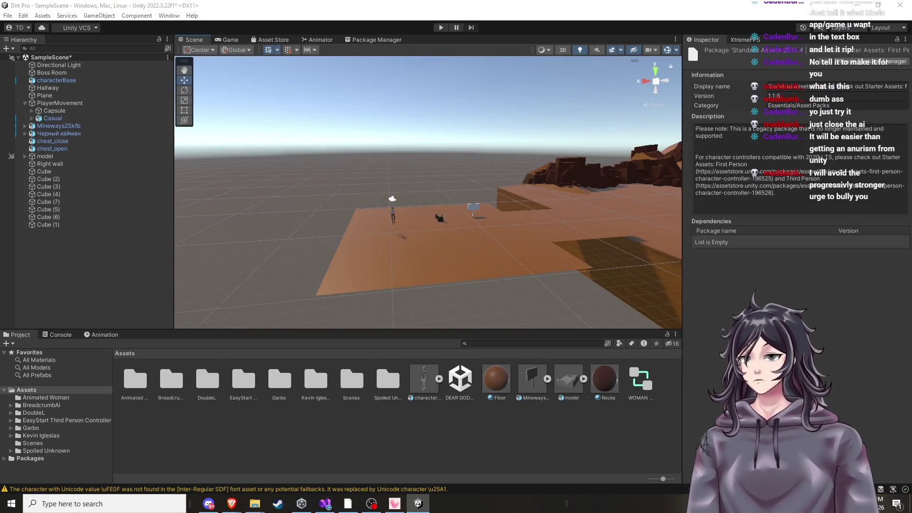
Import the army_girl_textures folder into Assets and check its body, hair and head maps
{"action": "left_click_drag", "start_coordinate": [418, 503], "coordinate": [248, 450]}
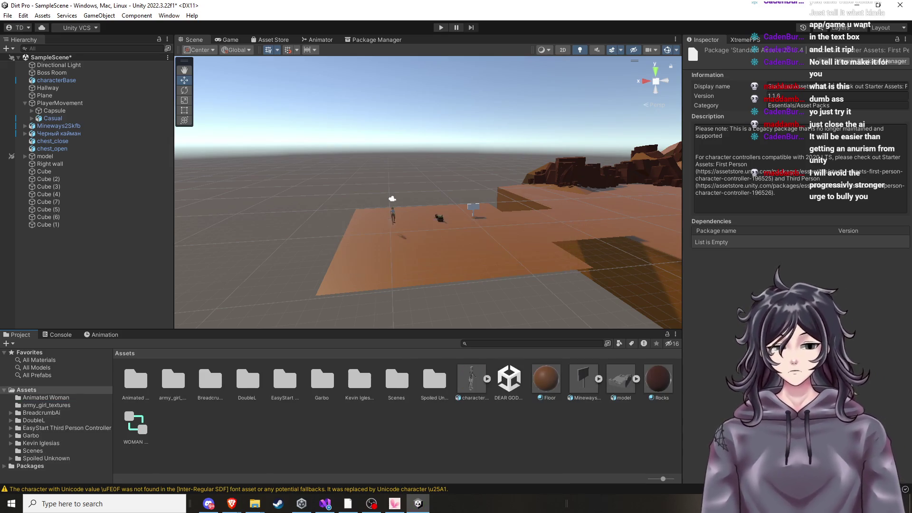
{"action": "left_click", "coordinate": [178, 387]}
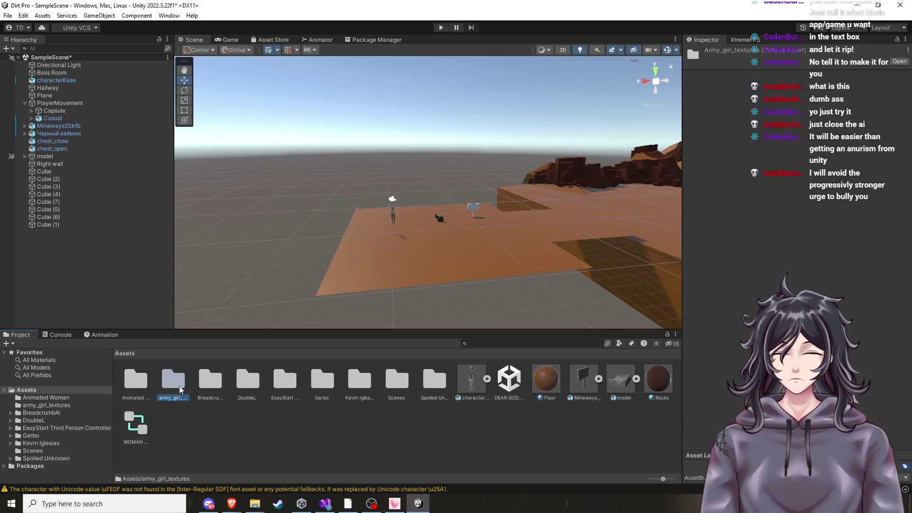
{"action": "double_click", "coordinate": [180, 389]}
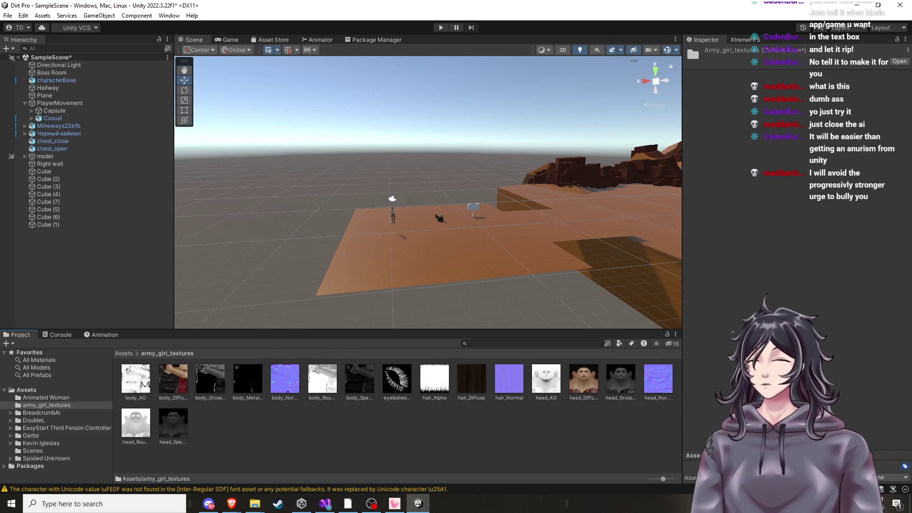
{"action": "key", "text": "alt+Tab"}
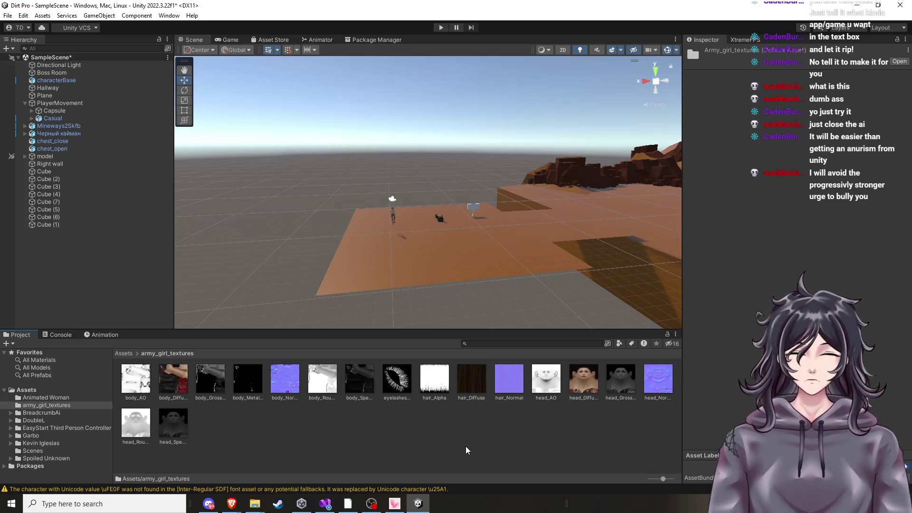
{"action": "left_click", "coordinate": [288, 445]}
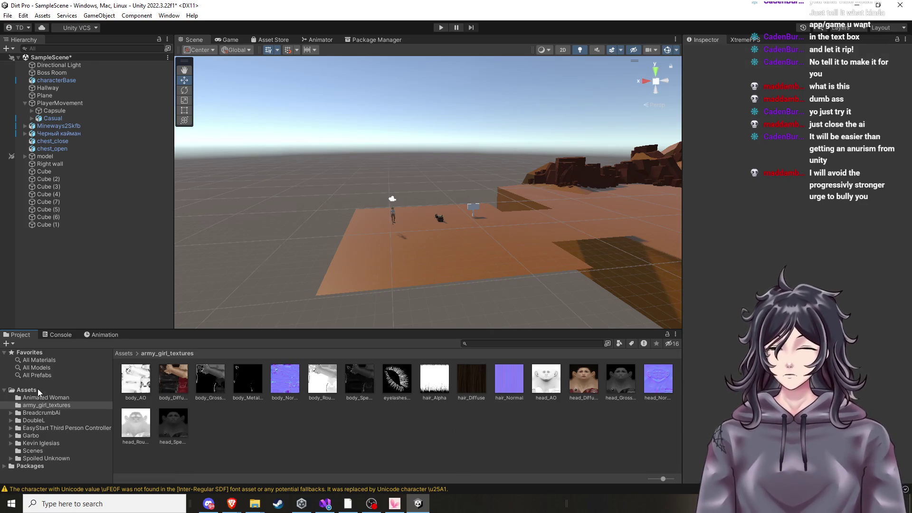
{"action": "left_click", "coordinate": [39, 391]}
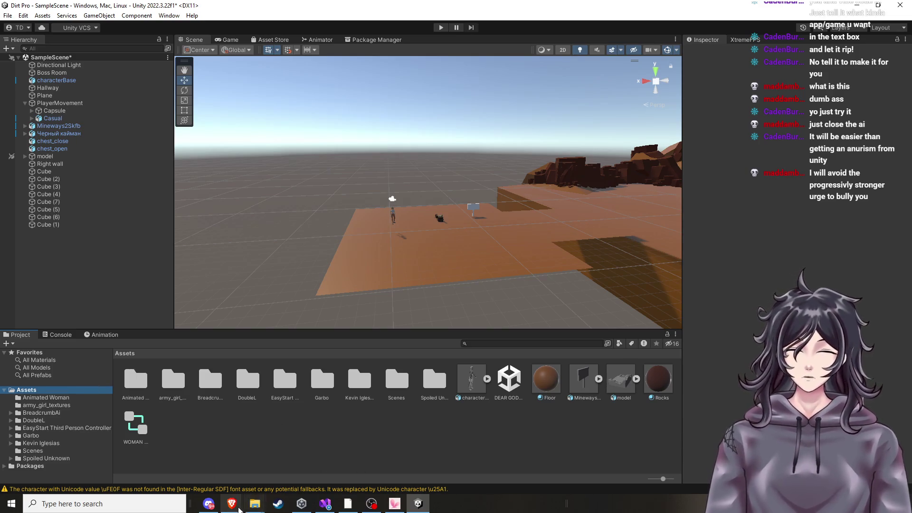
Download army_girl.fbx from Fab's Female Civilian page and bring it into Unity
{"action": "mouse_move", "coordinate": [231, 504]}
{"action": "left_click", "coordinate": [381, 472]}
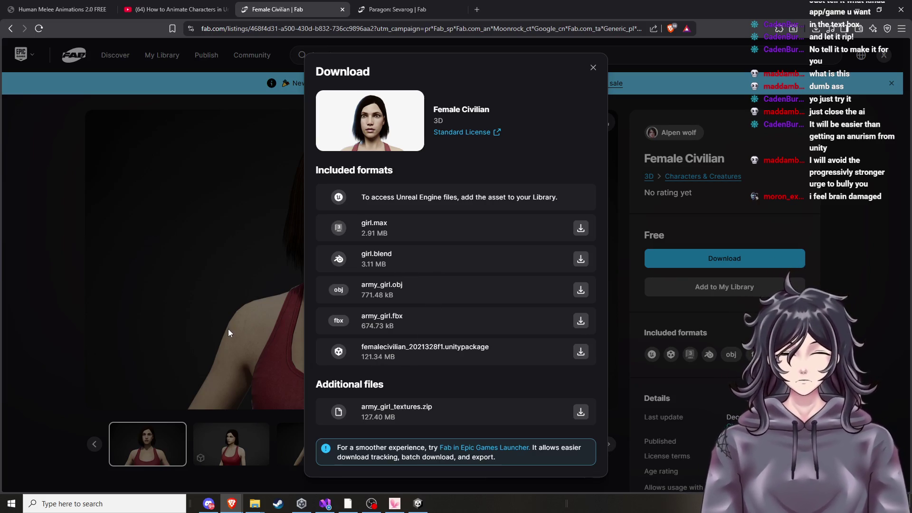
{"action": "left_click", "coordinate": [586, 327]}
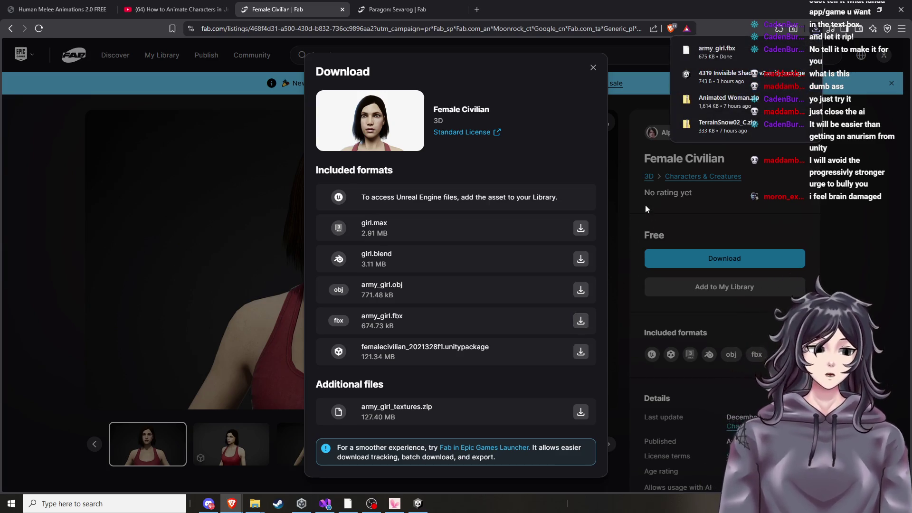
{"action": "left_click", "coordinate": [418, 504]}
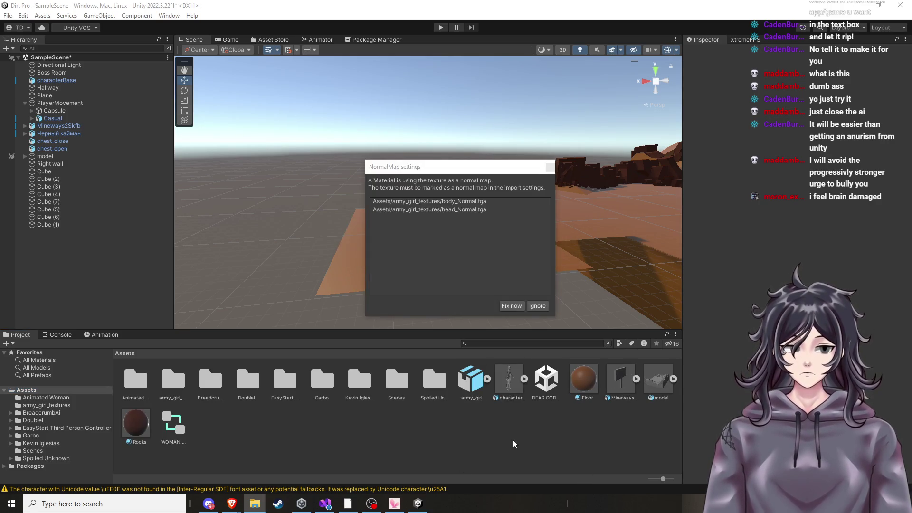
Fix body_Normal and head_Normal as normal maps and drop the army_girl prefab into the scene
{"action": "left_click", "coordinate": [523, 308]}
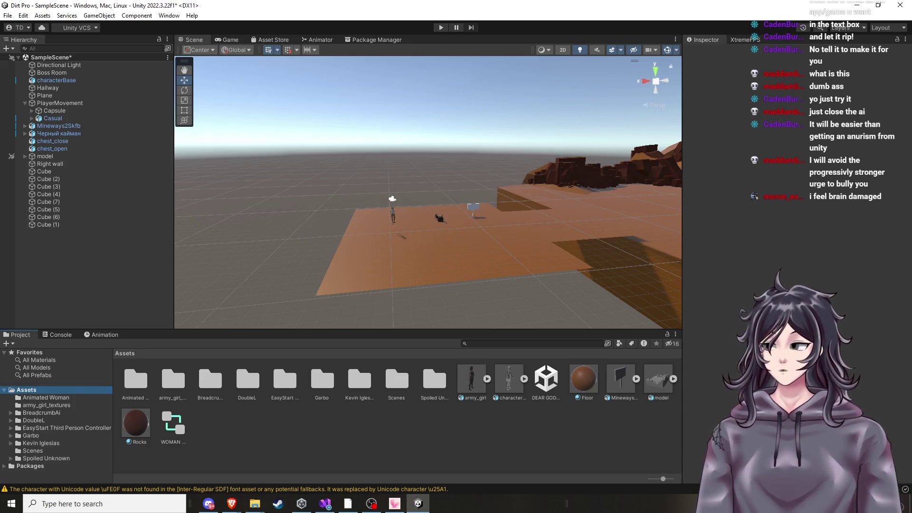
{"action": "scroll", "coordinate": [451, 253], "scroll_direction": "up", "scroll_amount": 5}
{"action": "scroll", "coordinate": [441, 272], "scroll_direction": "down", "scroll_amount": 3}
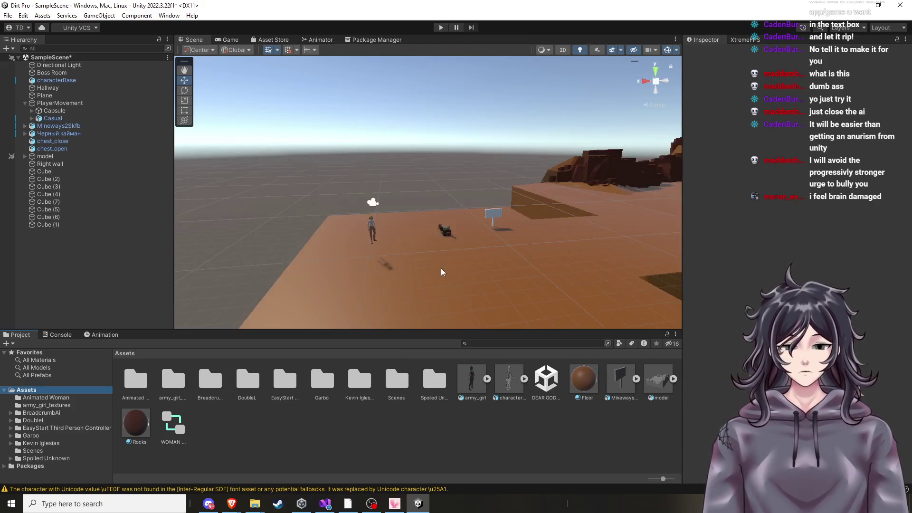
{"action": "scroll", "coordinate": [442, 272], "scroll_direction": "up", "scroll_amount": 3}
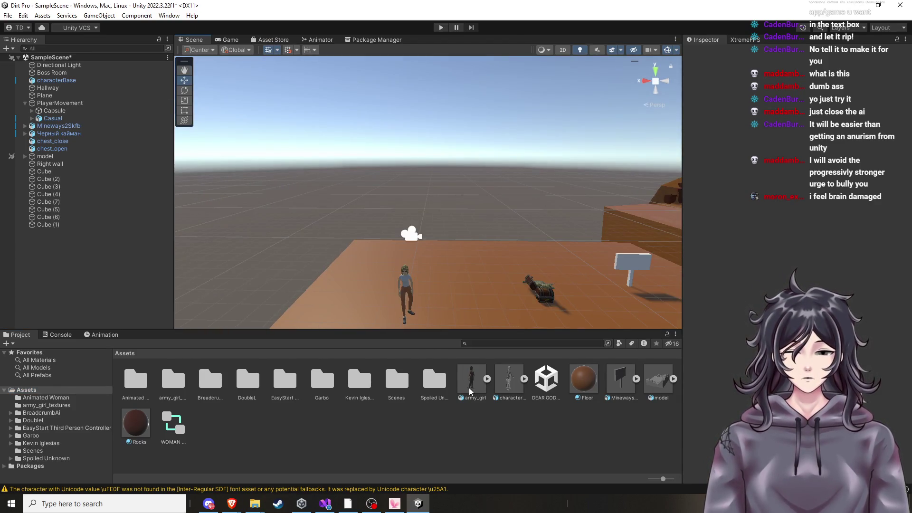
{"action": "left_click_drag", "start_coordinate": [469, 390], "coordinate": [475, 280]}
{"action": "scroll", "coordinate": [474, 292], "scroll_direction": "up", "scroll_amount": 3}
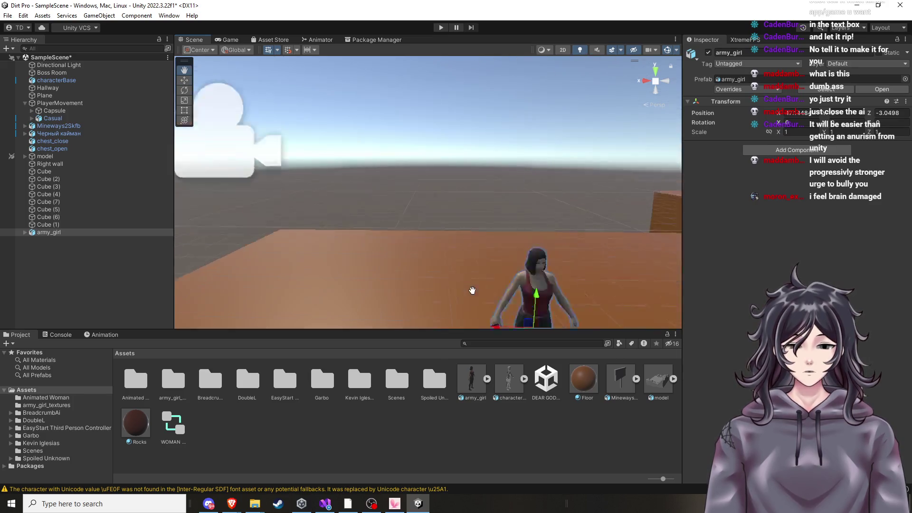
{"action": "scroll", "coordinate": [472, 290], "scroll_direction": "down", "scroll_amount": 5}
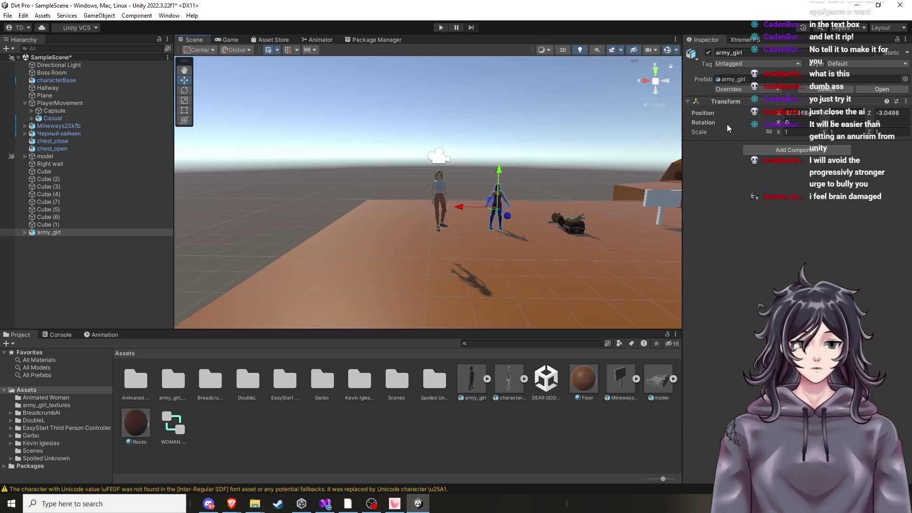
{"action": "left_click", "coordinate": [906, 101]}
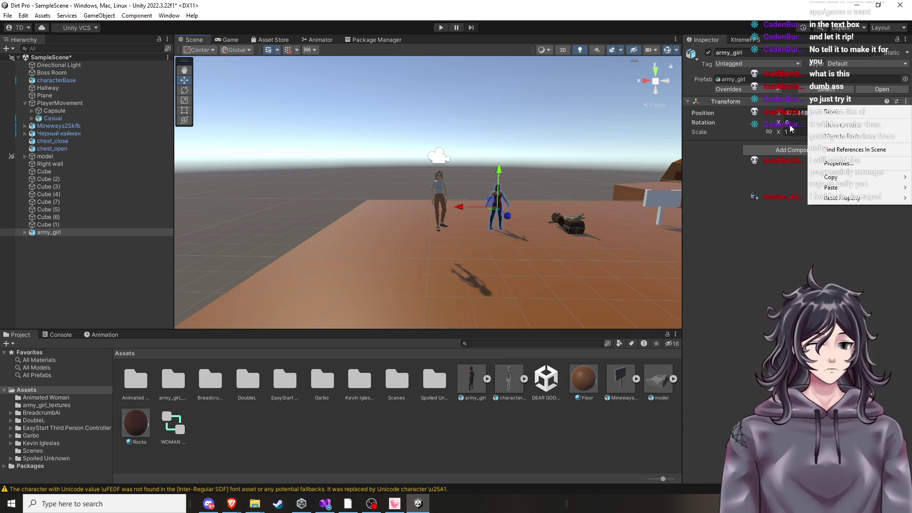
Copy the Casual character's Transform position
{"action": "mouse_move", "coordinate": [829, 179]}
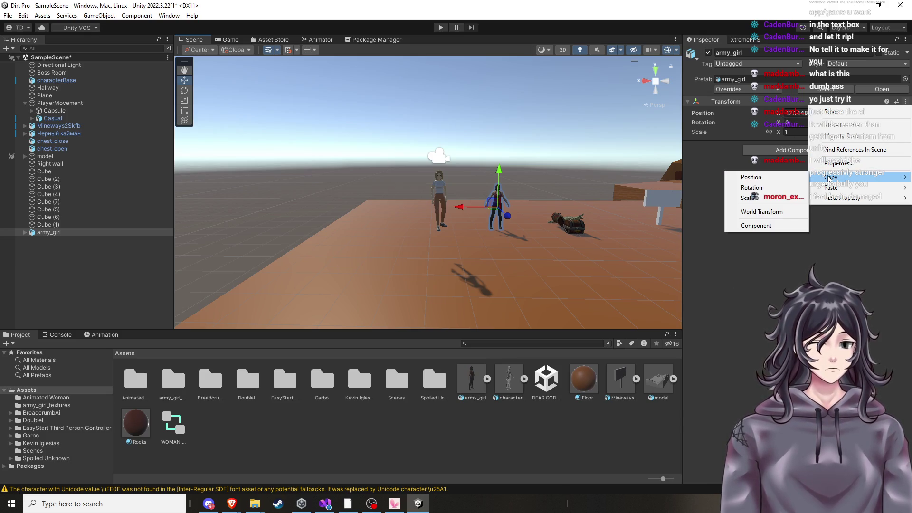
{"action": "left_click", "coordinate": [785, 179]}
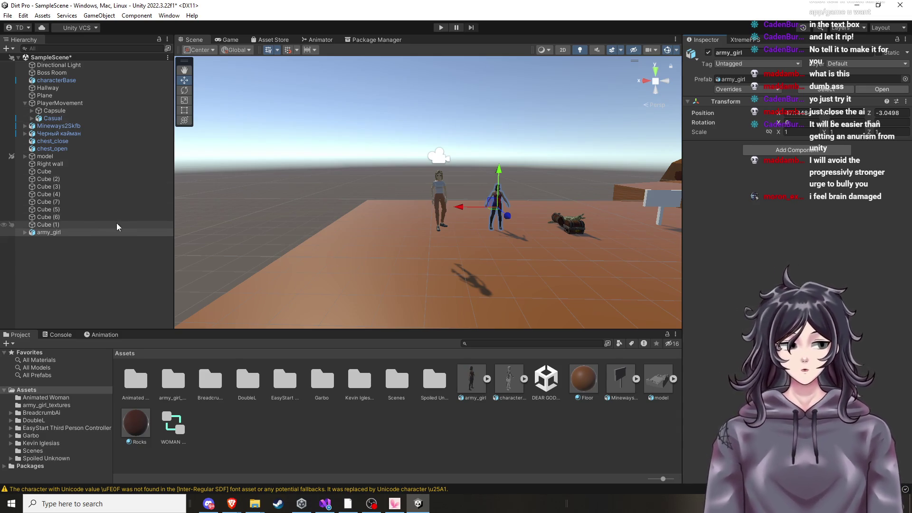
{"action": "left_click", "coordinate": [438, 195]}
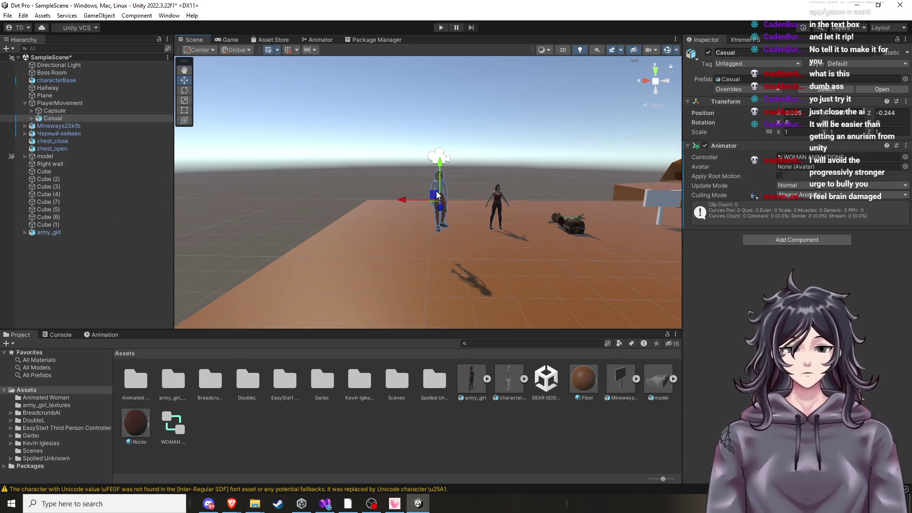
{"action": "left_click", "coordinate": [906, 101]}
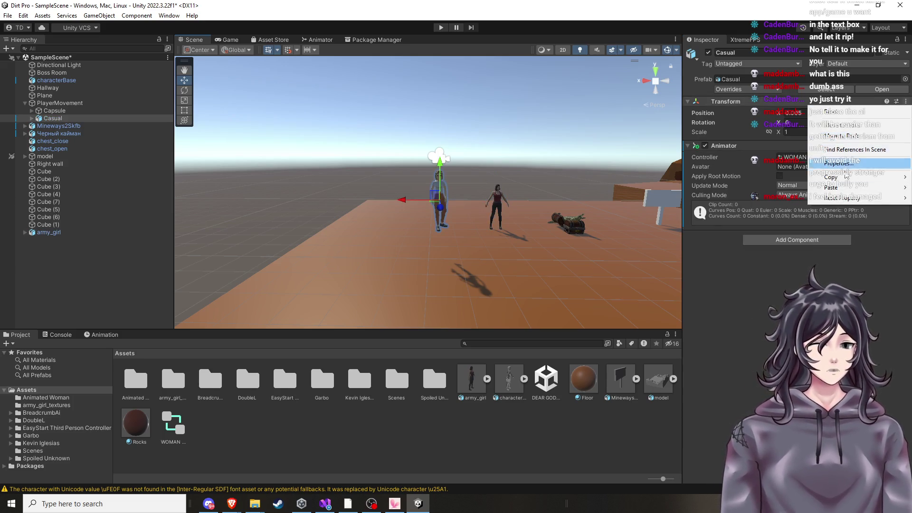
{"action": "mouse_move", "coordinate": [846, 178]}
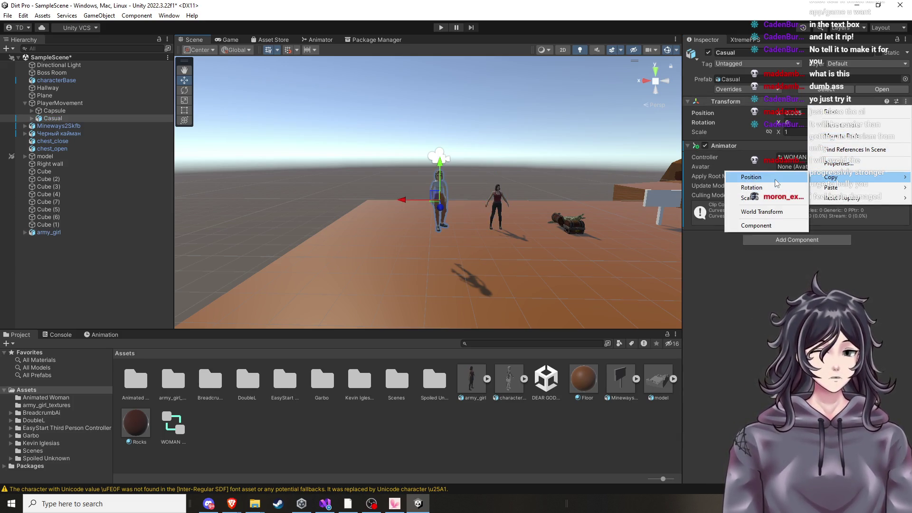
{"action": "left_click", "coordinate": [760, 177]}
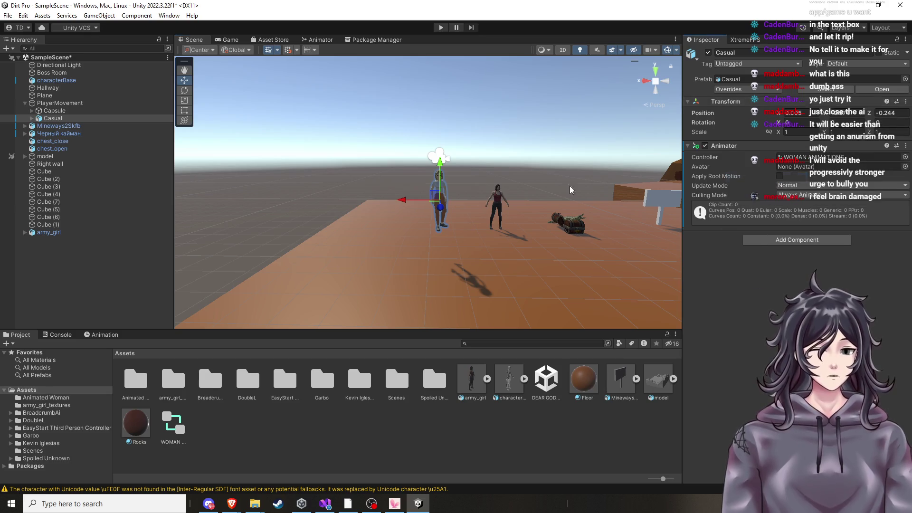
Paste Casual's position onto army_girl's Transform
{"action": "left_click", "coordinate": [56, 233]}
{"action": "left_click", "coordinate": [903, 101]}
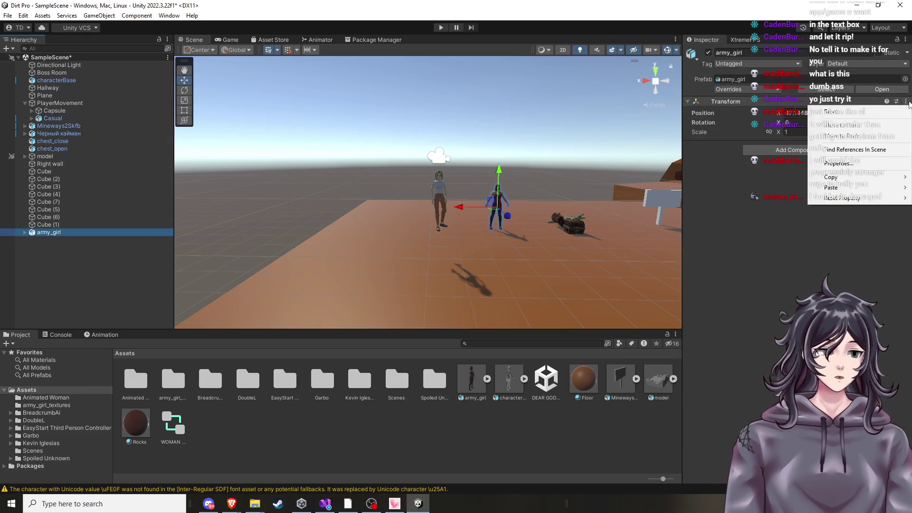
{"action": "mouse_move", "coordinate": [846, 188]}
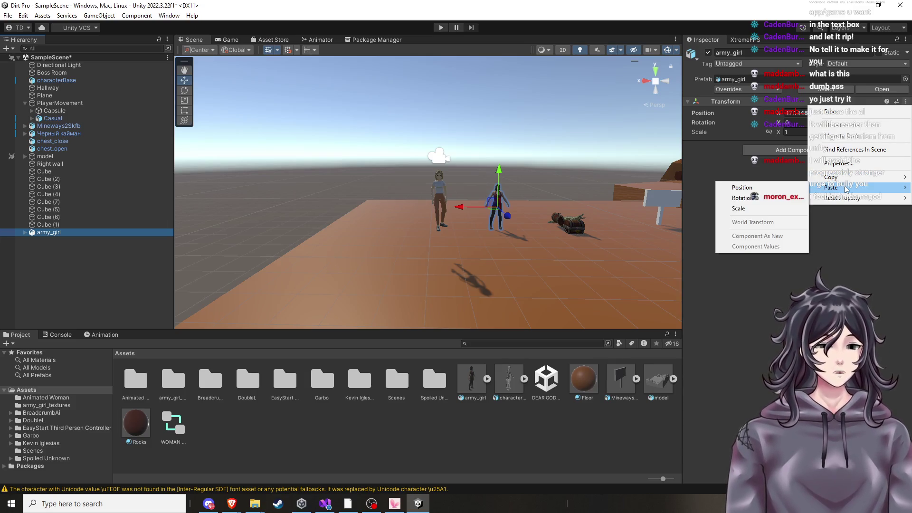
{"action": "left_click", "coordinate": [786, 186]}
{"action": "scroll", "coordinate": [432, 194], "scroll_direction": "down", "scroll_amount": 5}
{"action": "scroll", "coordinate": [451, 200], "scroll_direction": "down", "scroll_amount": 3}
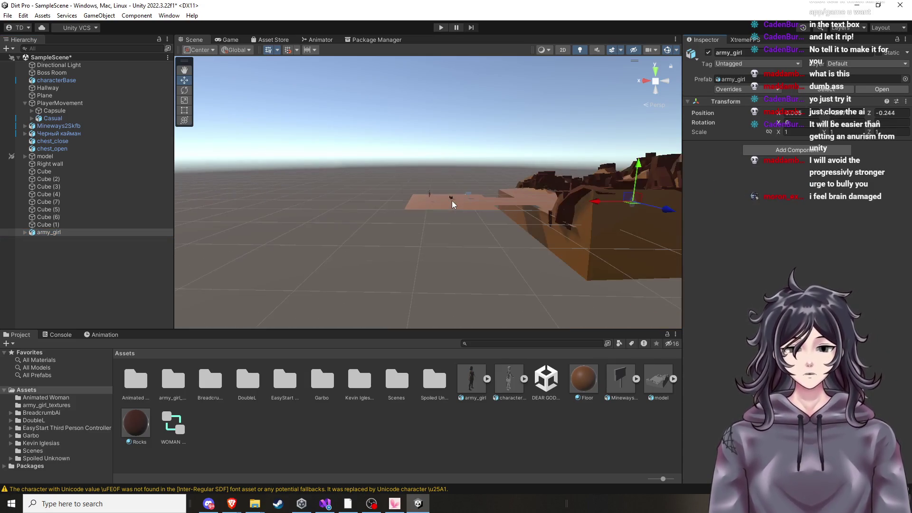
{"action": "scroll", "coordinate": [453, 201], "scroll_direction": "up", "scroll_amount": 10}
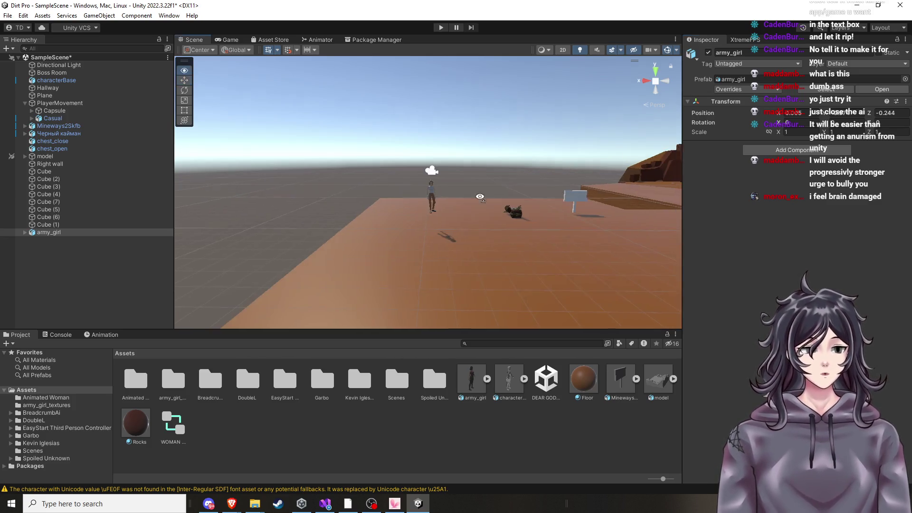
{"action": "scroll", "coordinate": [584, 220], "scroll_direction": "down", "scroll_amount": 5}
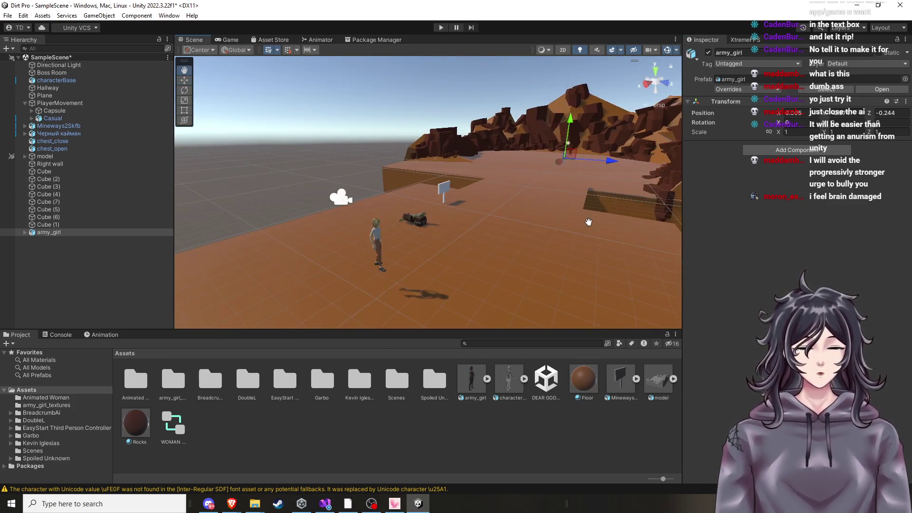
{"action": "left_click", "coordinate": [59, 120]}
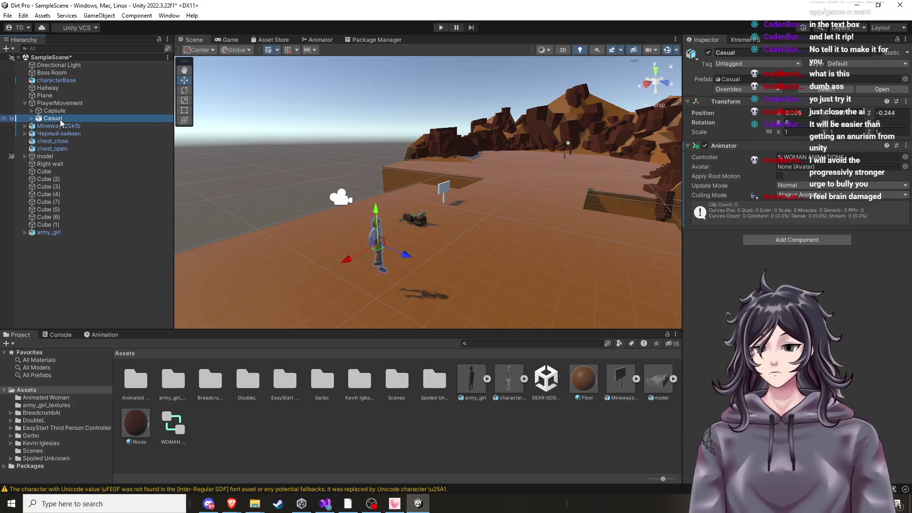
Drag army_girl along X and lower her beside the Casual character
{"action": "mouse_move", "coordinate": [461, 179]}
{"action": "left_mouse_down"}
{"action": "mouse_move", "coordinate": [498, 184]}
{"action": "mouse_move", "coordinate": [483, 197]}
{"action": "mouse_move", "coordinate": [496, 190]}
{"action": "left_mouse_up"}
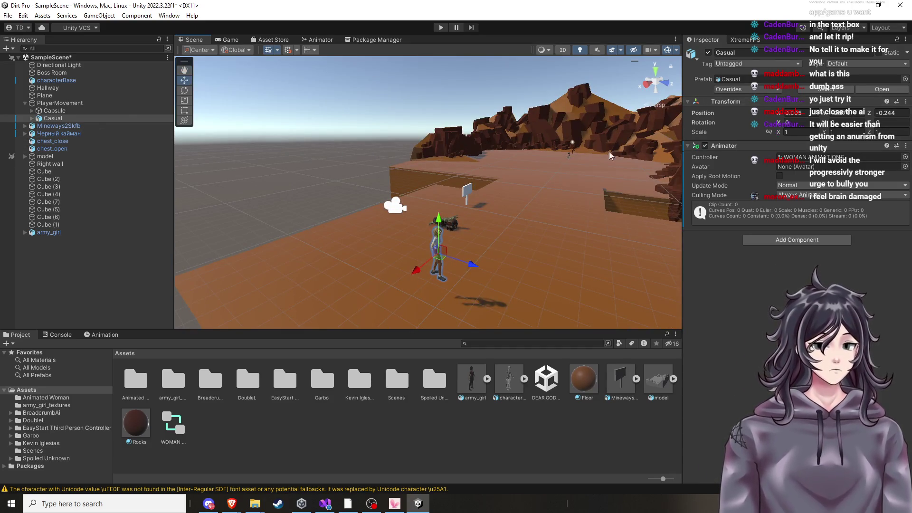
{"action": "left_click", "coordinate": [569, 155]}
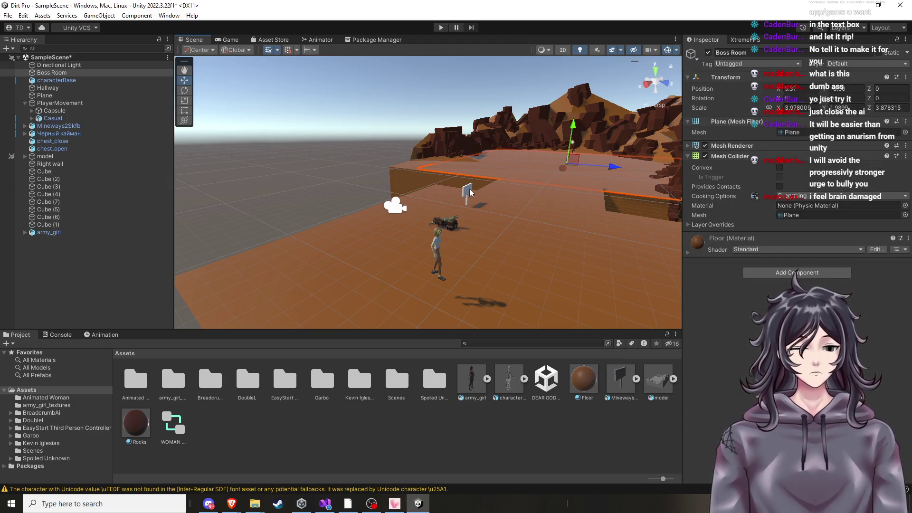
{"action": "left_click", "coordinate": [68, 234]}
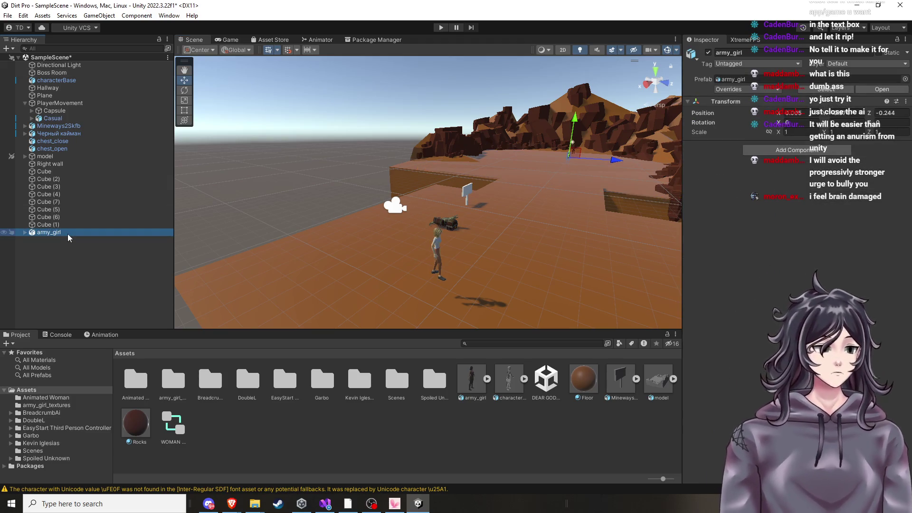
{"action": "scroll", "coordinate": [388, 264], "scroll_direction": "up", "scroll_amount": 1}
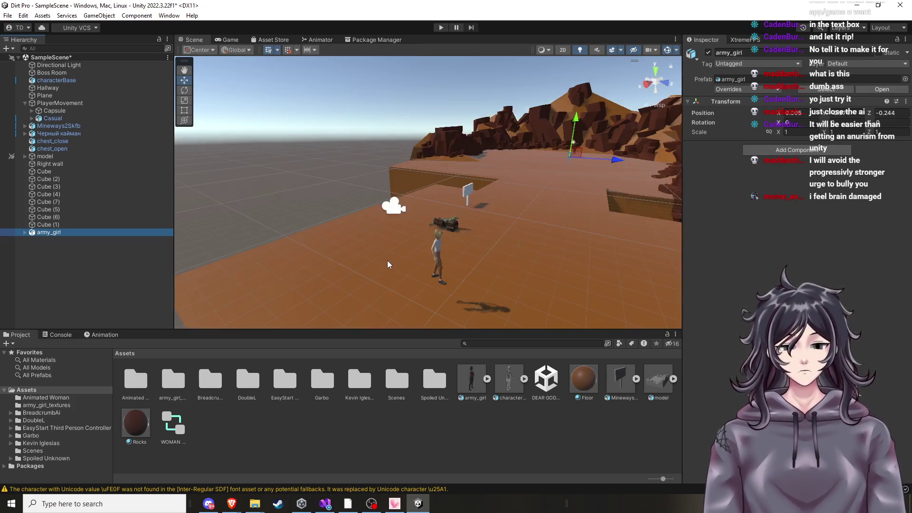
{"action": "mouse_move", "coordinate": [398, 254]}
{"action": "left_mouse_down"}
{"action": "mouse_move", "coordinate": [383, 255]}
{"action": "mouse_move", "coordinate": [483, 245]}
{"action": "mouse_move", "coordinate": [363, 252]}
{"action": "mouse_move", "coordinate": [410, 249]}
{"action": "mouse_move", "coordinate": [396, 246]}
{"action": "left_mouse_up"}
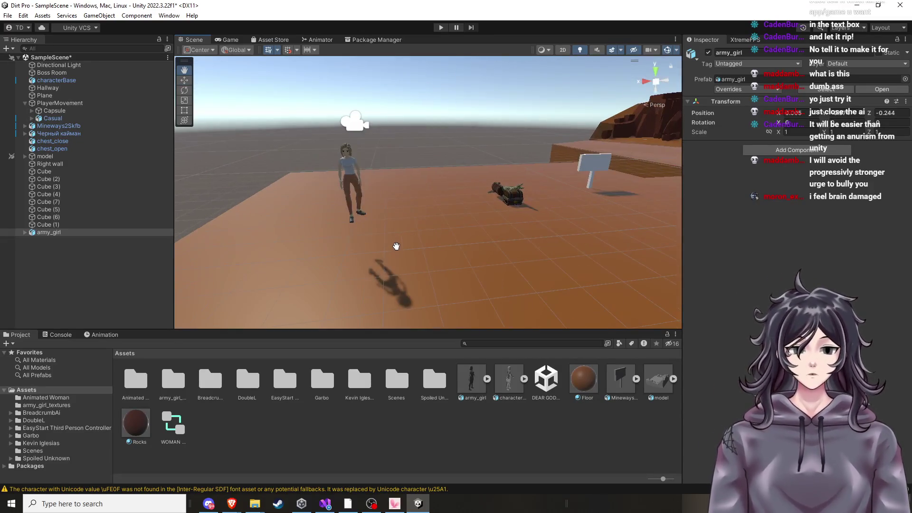
{"action": "left_click", "coordinate": [353, 178]}
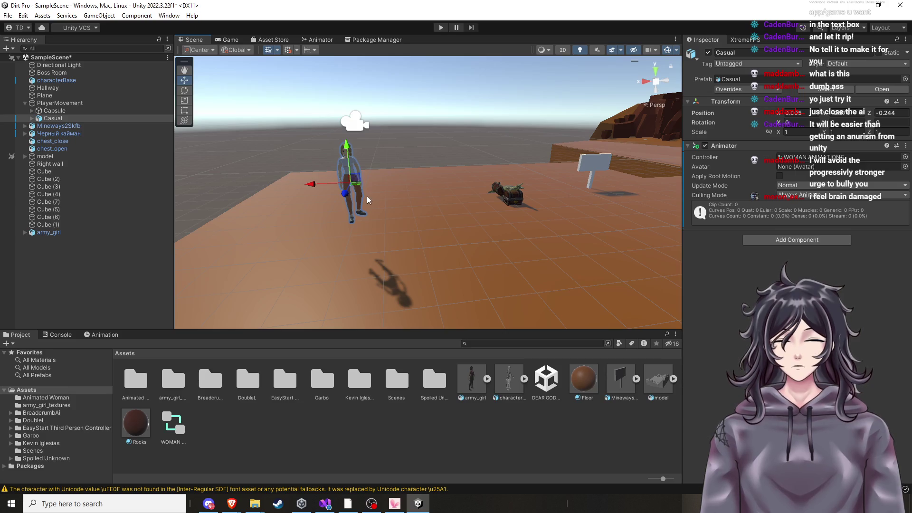
{"action": "scroll", "coordinate": [488, 209], "scroll_direction": "down", "scroll_amount": 5}
{"action": "left_click", "coordinate": [49, 232]}
{"action": "mouse_move", "coordinate": [492, 190]}
{"action": "left_mouse_down"}
{"action": "mouse_move", "coordinate": [600, 197]}
{"action": "mouse_move", "coordinate": [266, 220]}
{"action": "left_mouse_up"}
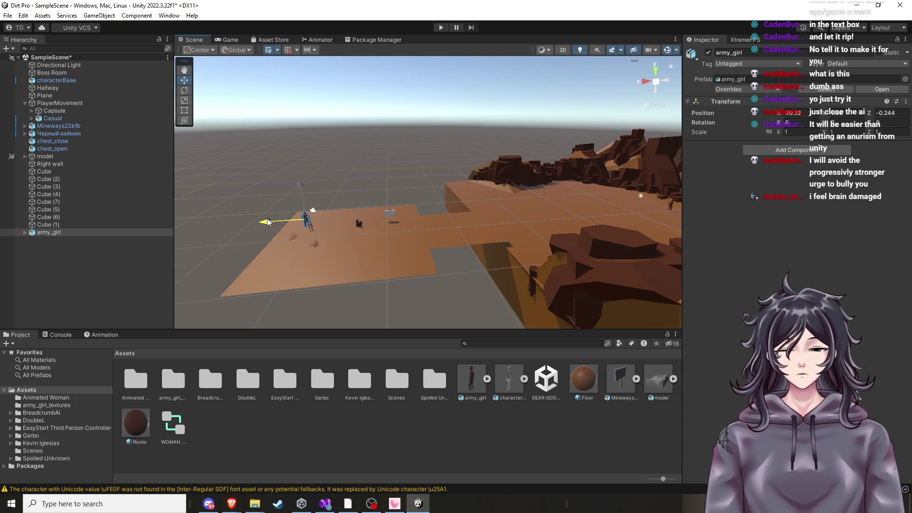
{"action": "mouse_move", "coordinate": [333, 216]}
{"action": "left_mouse_down"}
{"action": "mouse_move", "coordinate": [397, 213]}
{"action": "mouse_move", "coordinate": [420, 200]}
{"action": "mouse_move", "coordinate": [423, 163]}
{"action": "mouse_move", "coordinate": [423, 171]}
{"action": "mouse_move", "coordinate": [557, 41]}
{"action": "mouse_move", "coordinate": [522, 104]}
{"action": "mouse_move", "coordinate": [546, 161]}
{"action": "mouse_move", "coordinate": [455, 256]}
{"action": "left_mouse_up"}
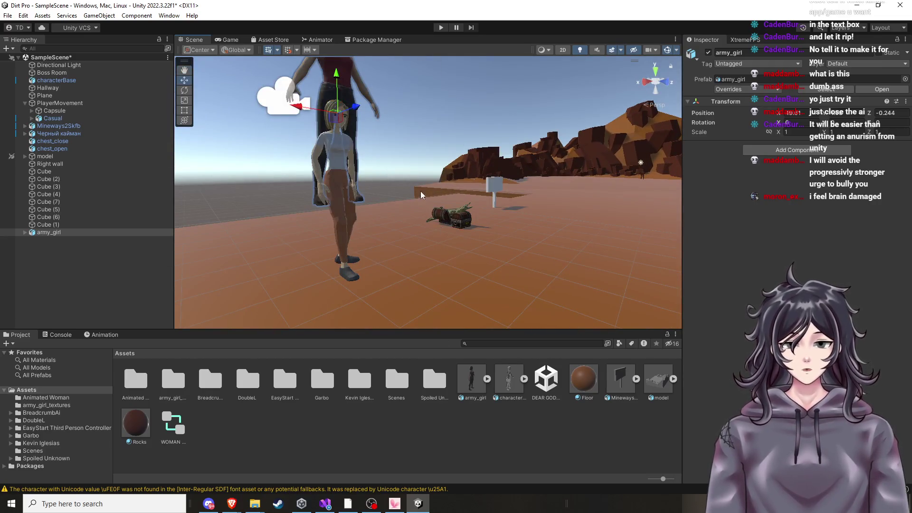
{"action": "left_click_drag", "start_coordinate": [420, 192], "coordinate": [427, 192]}
{"action": "left_click_drag", "start_coordinate": [509, 189], "coordinate": [478, 149]}
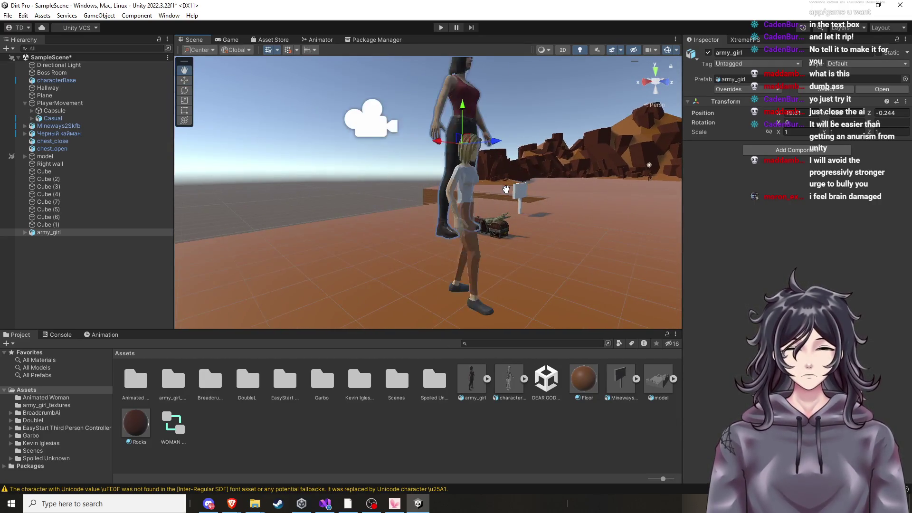
{"action": "left_click_drag", "start_coordinate": [464, 112], "coordinate": [461, 177]}
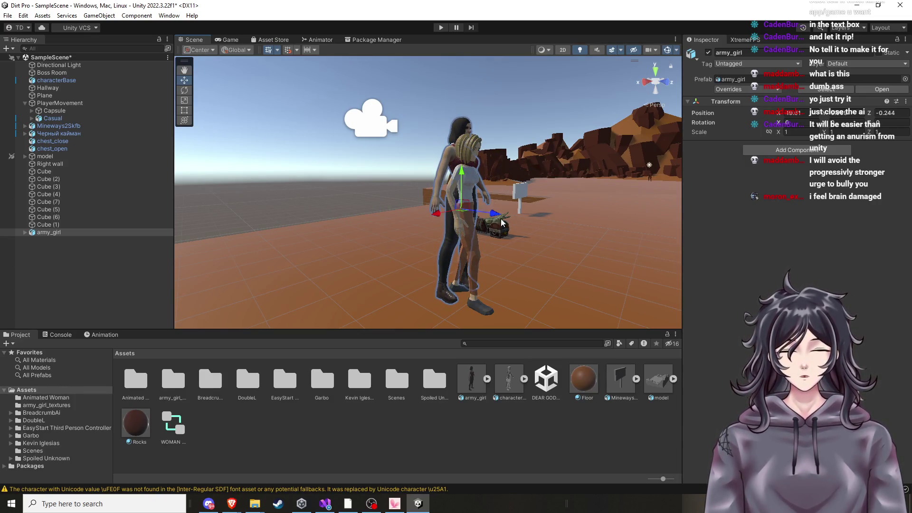
Nudge army_girl along Z to about -0.16 so she overlaps Casual in the capsule
{"action": "left_click_drag", "start_coordinate": [559, 235], "coordinate": [387, 267]}
{"action": "left_click", "coordinate": [378, 259]}
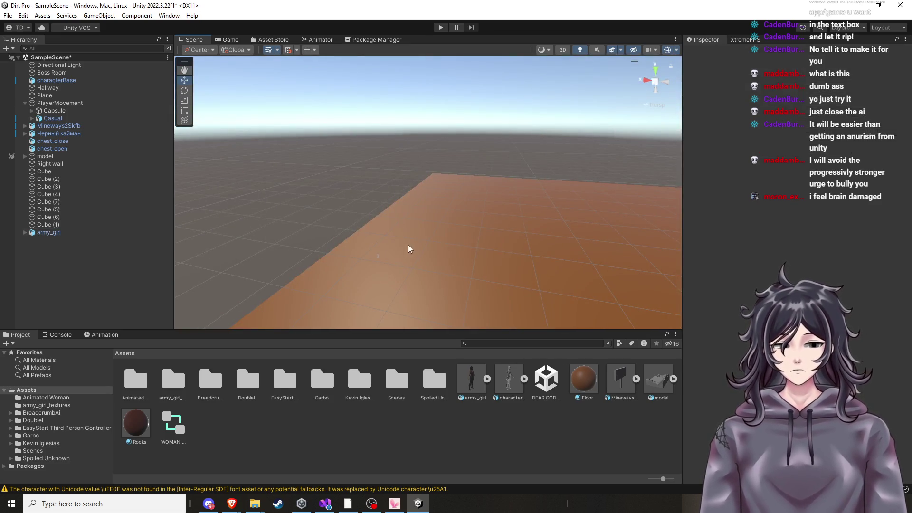
{"action": "mouse_move", "coordinate": [583, 221]}
{"action": "left_mouse_down"}
{"action": "mouse_move", "coordinate": [596, 241]}
{"action": "mouse_move", "coordinate": [525, 212]}
{"action": "mouse_move", "coordinate": [532, 208]}
{"action": "mouse_move", "coordinate": [385, 126]}
{"action": "mouse_move", "coordinate": [432, 135]}
{"action": "mouse_move", "coordinate": [423, 138]}
{"action": "mouse_move", "coordinate": [544, 107]}
{"action": "mouse_move", "coordinate": [460, 235]}
{"action": "mouse_move", "coordinate": [432, 248]}
{"action": "left_mouse_up"}
{"action": "mouse_move", "coordinate": [539, 167]}
{"action": "left_mouse_down"}
{"action": "mouse_move", "coordinate": [406, 261]}
{"action": "mouse_move", "coordinate": [423, 270]}
{"action": "mouse_move", "coordinate": [425, 263]}
{"action": "mouse_move", "coordinate": [330, 259]}
{"action": "mouse_move", "coordinate": [291, 239]}
{"action": "left_mouse_up"}
{"action": "mouse_move", "coordinate": [400, 209]}
{"action": "left_mouse_down"}
{"action": "mouse_move", "coordinate": [251, 208]}
{"action": "mouse_move", "coordinate": [230, 190]}
{"action": "mouse_move", "coordinate": [287, 193]}
{"action": "mouse_move", "coordinate": [283, 218]}
{"action": "mouse_move", "coordinate": [198, 248]}
{"action": "mouse_move", "coordinate": [464, 245]}
{"action": "mouse_move", "coordinate": [458, 238]}
{"action": "mouse_move", "coordinate": [514, 229]}
{"action": "mouse_move", "coordinate": [498, 230]}
{"action": "mouse_move", "coordinate": [443, 171]}
{"action": "mouse_move", "coordinate": [412, 171]}
{"action": "mouse_move", "coordinate": [476, 176]}
{"action": "left_mouse_up"}
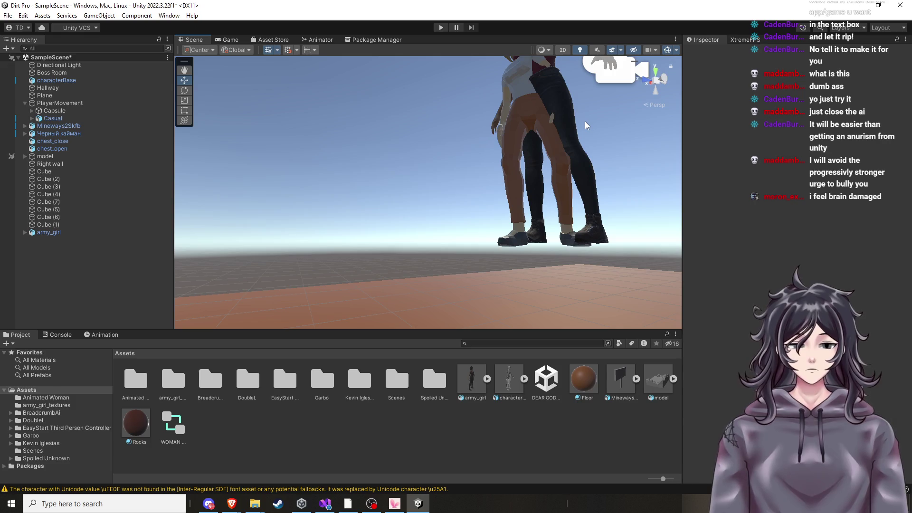
{"action": "left_click", "coordinate": [573, 126]}
{"action": "mouse_move", "coordinate": [526, 110]}
{"action": "left_mouse_down"}
{"action": "mouse_move", "coordinate": [538, 80]}
{"action": "mouse_move", "coordinate": [549, 138]}
{"action": "left_mouse_up"}
{"action": "key", "text": "f"}
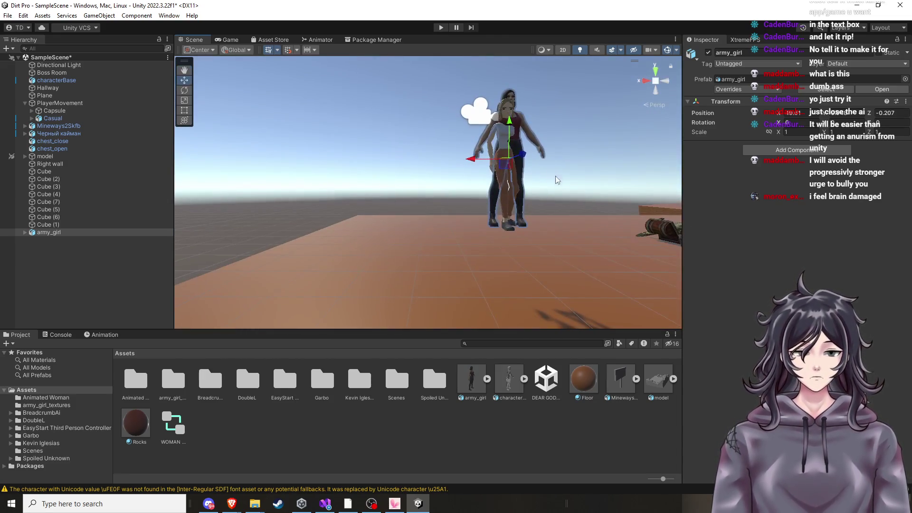
{"action": "left_click_drag", "start_coordinate": [522, 155], "coordinate": [473, 162]}
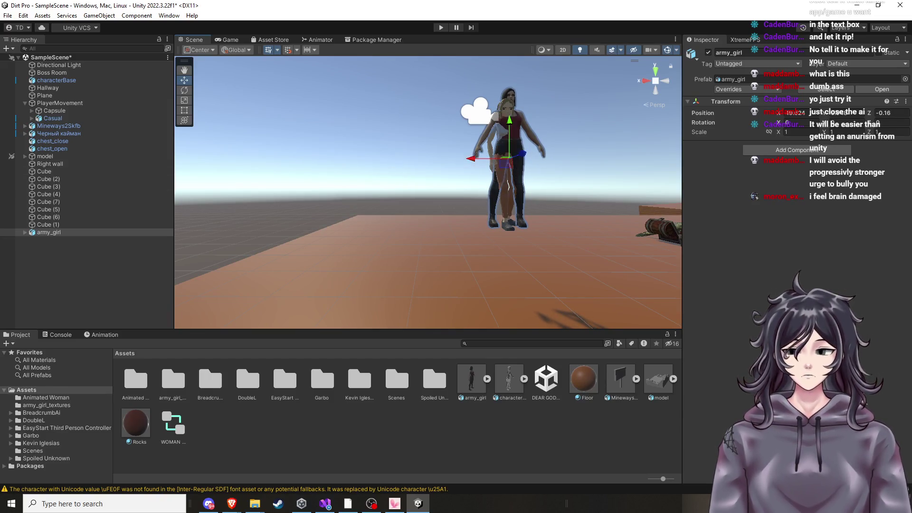
{"action": "left_click", "coordinate": [54, 111]}
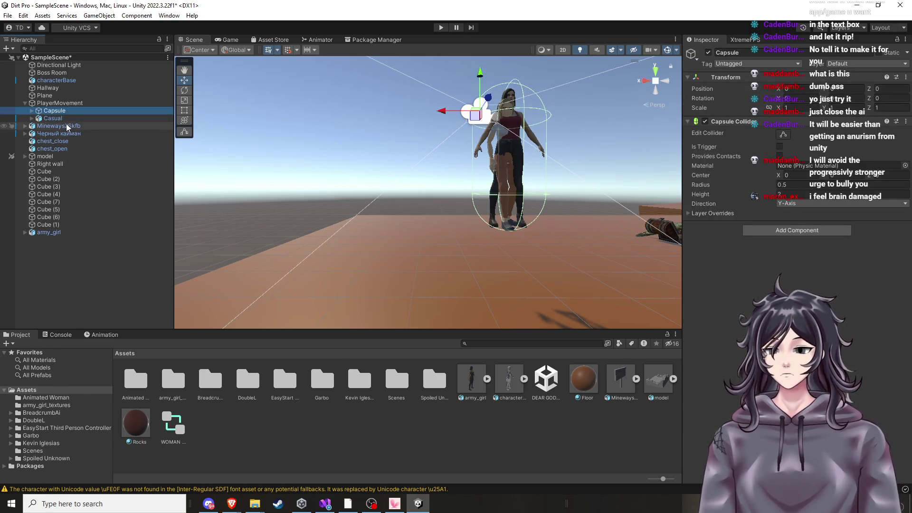
Parent army_girl under Capsule, copy Casual's Animator component, then delete Casual
{"action": "left_click_drag", "start_coordinate": [42, 233], "coordinate": [67, 111]}
{"action": "left_click", "coordinate": [64, 134]}
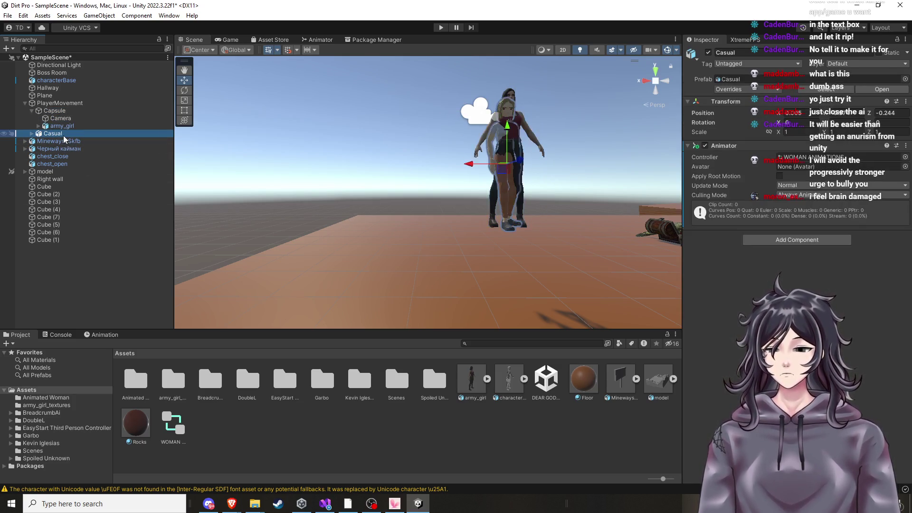
{"action": "right_click", "coordinate": [63, 135]}
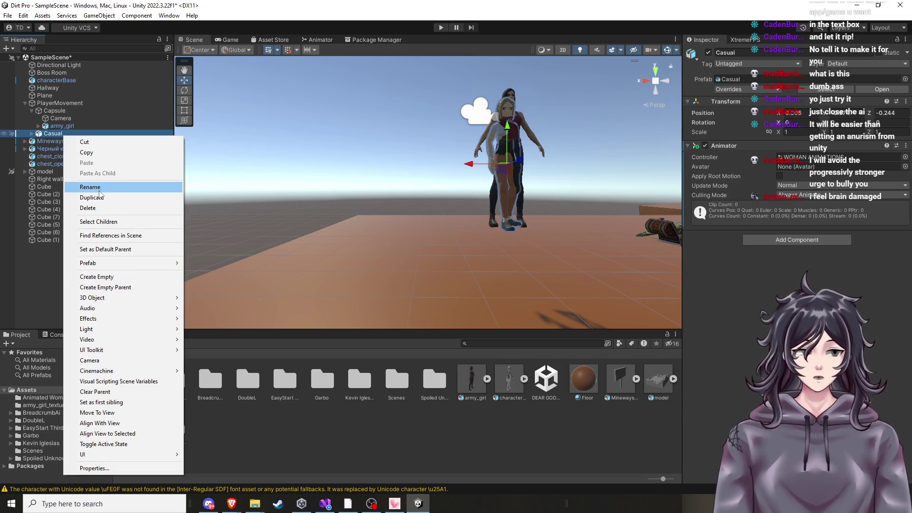
{"action": "left_click", "coordinate": [906, 145]}
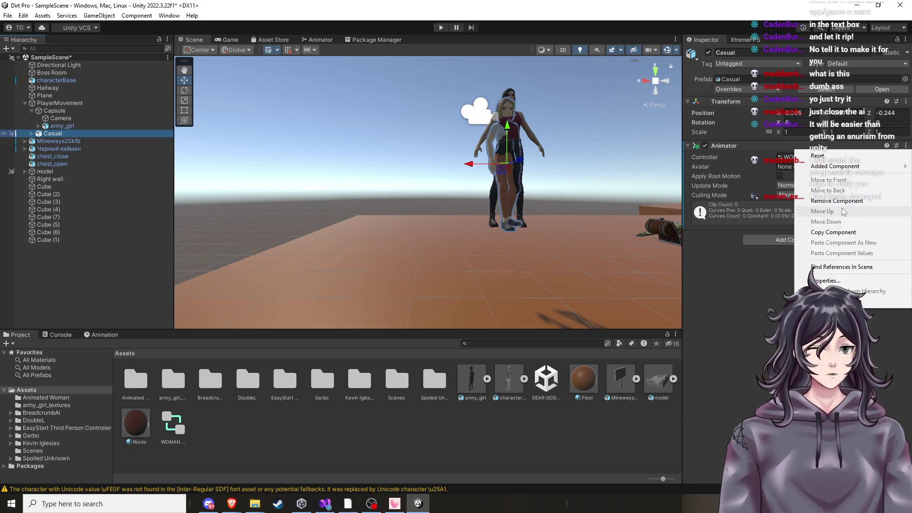
{"action": "left_click", "coordinate": [834, 232]}
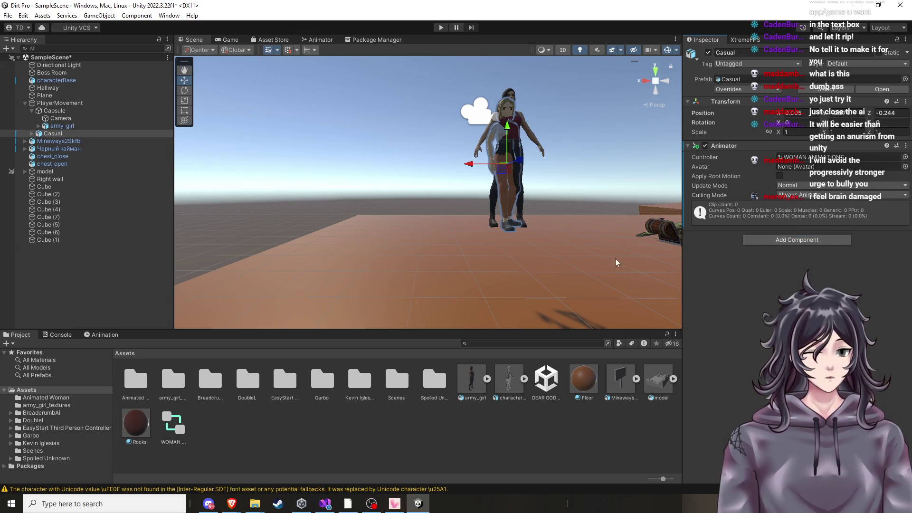
{"action": "left_click", "coordinate": [98, 134]}
{"action": "right_click", "coordinate": [98, 133]}
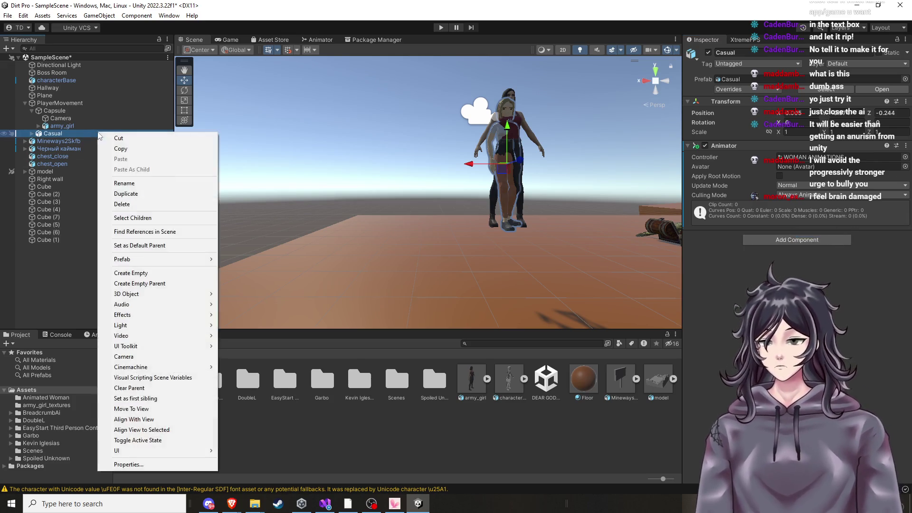
{"action": "left_click", "coordinate": [138, 204]}
Add an Animator to army_girl with Casual's pasted WOMAN ANIMATIONS controller settings, then start Play
{"action": "left_click", "coordinate": [62, 126]}
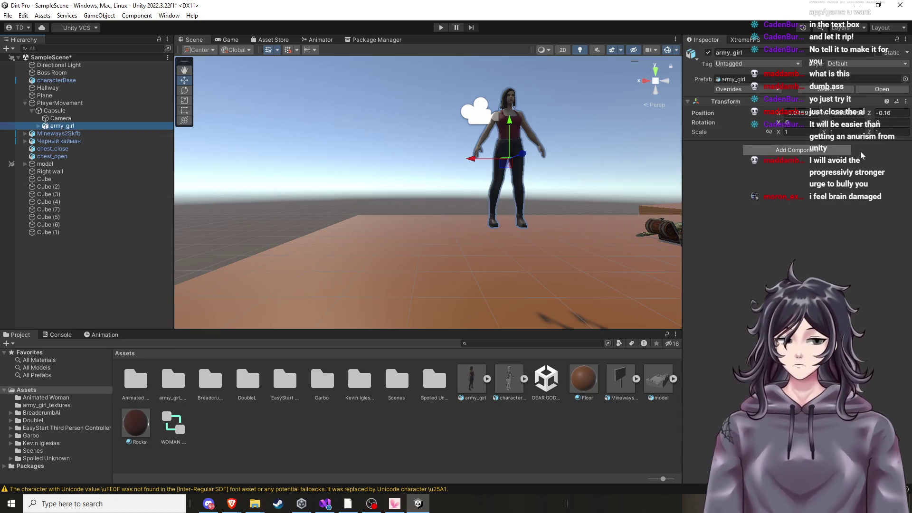
{"action": "left_click", "coordinate": [837, 150]}
{"action": "type", "text": "animator"}
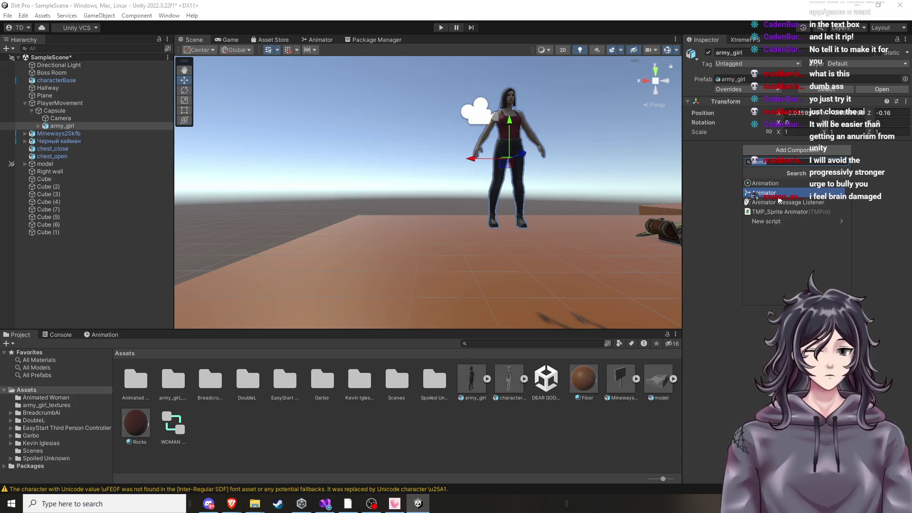
{"action": "key", "text": "Return"}
{"action": "left_click", "coordinate": [906, 145]}
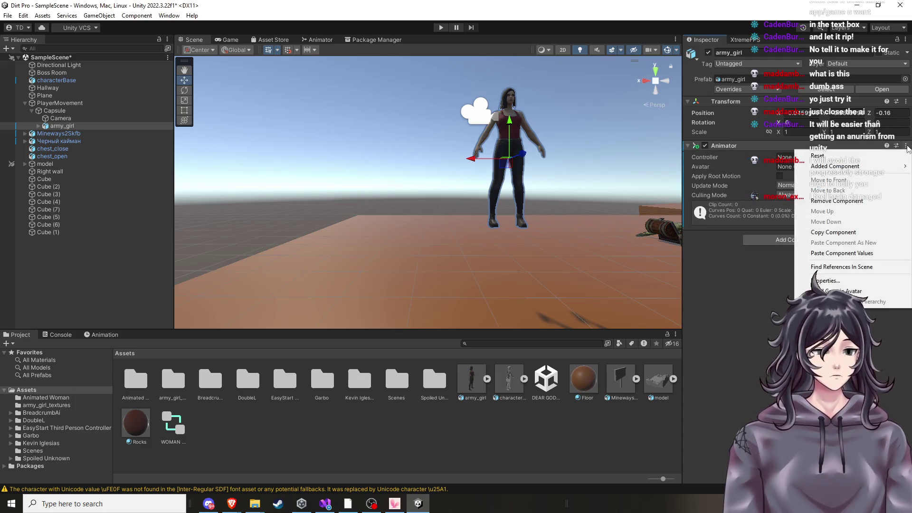
{"action": "left_click", "coordinate": [821, 254]}
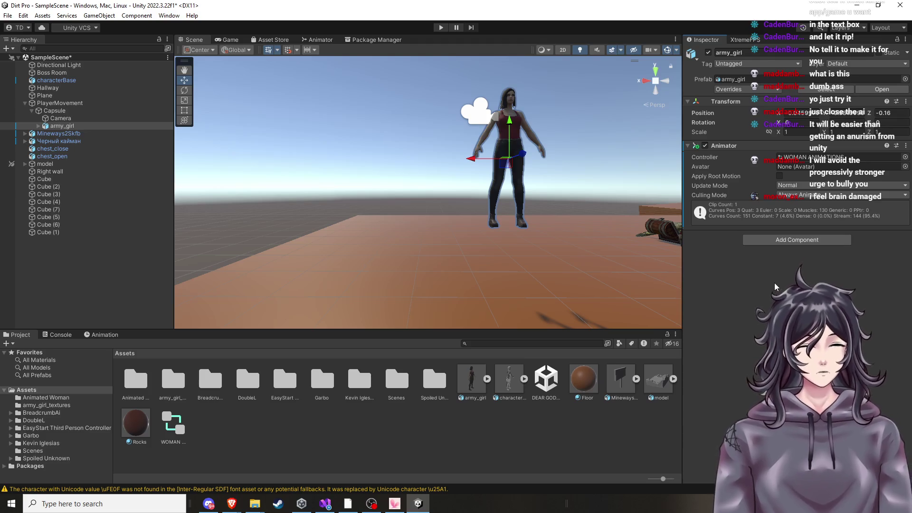
{"action": "left_click", "coordinate": [444, 28]}
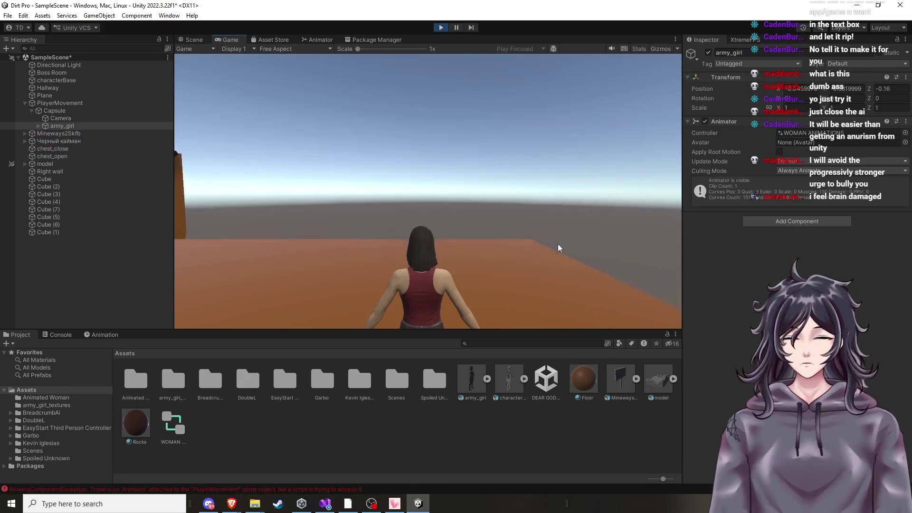
Test the game as army_girl, then stop play mode and frame her in the Scene view
{"action": "left_click", "coordinate": [558, 244]}
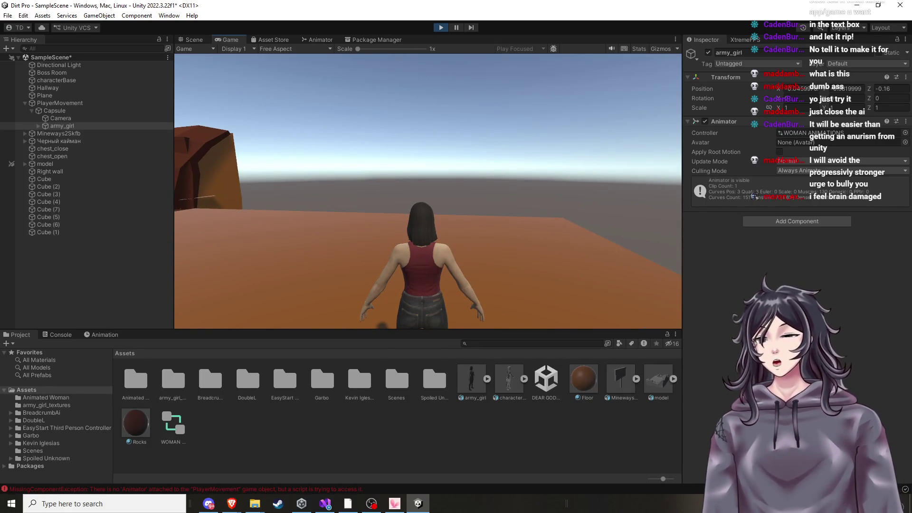
{"action": "key", "text": "Escape"}
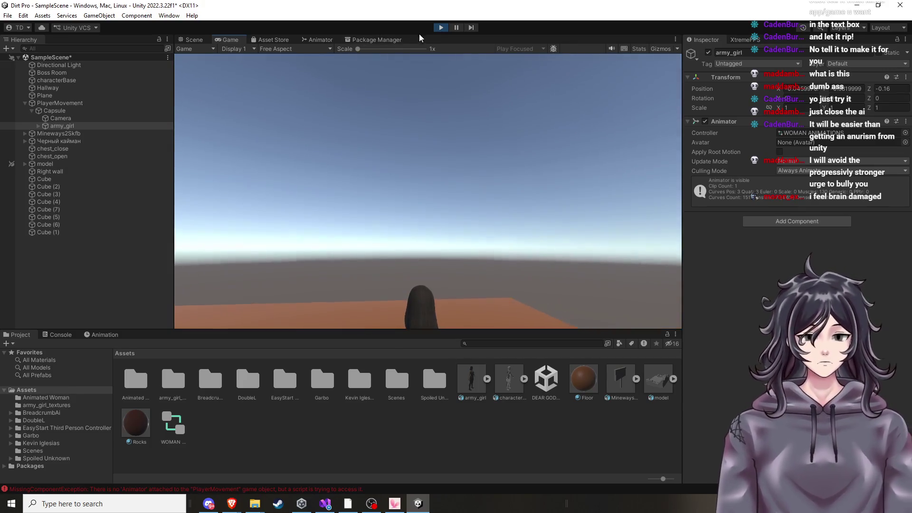
{"action": "left_click", "coordinate": [440, 27]}
{"action": "mouse_move", "coordinate": [509, 223]}
{"action": "left_mouse_down"}
{"action": "mouse_move", "coordinate": [539, 193]}
{"action": "mouse_move", "coordinate": [414, 181]}
{"action": "mouse_move", "coordinate": [462, 208]}
{"action": "left_mouse_up"}
{"action": "key", "text": "f"}
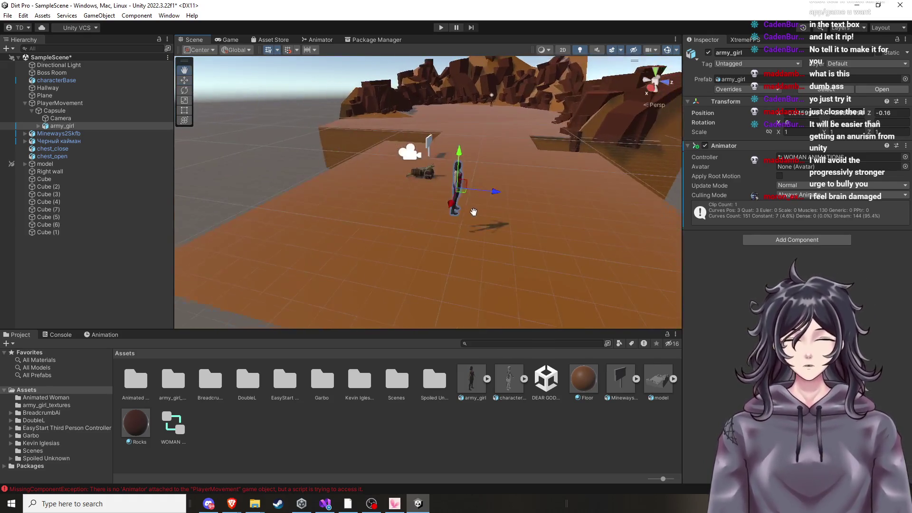
{"action": "left_click_drag", "start_coordinate": [578, 164], "coordinate": [573, 165]}
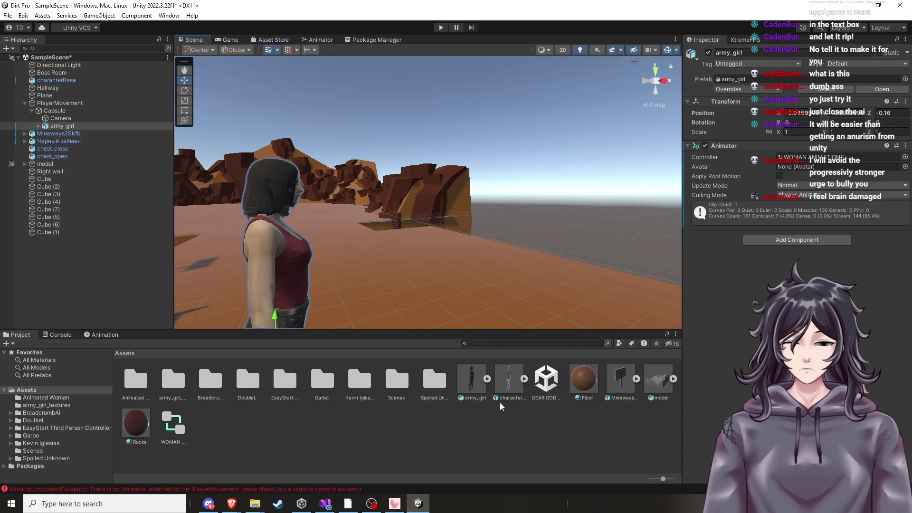
Expand the army_girl.fbx asset and inspect its eyelashes material's Standard shader settings
{"action": "left_click", "coordinate": [487, 379]}
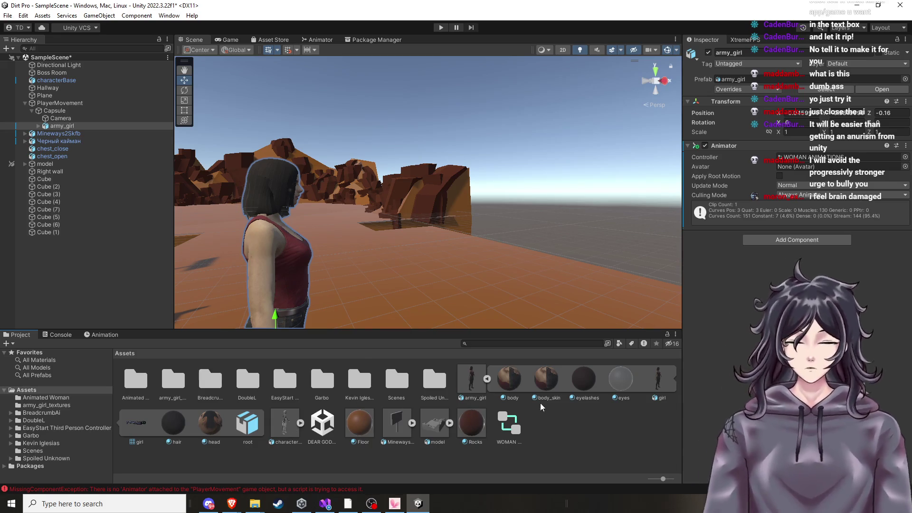
{"action": "left_click_drag", "start_coordinate": [502, 246], "coordinate": [493, 254]}
{"action": "key", "text": "f"}
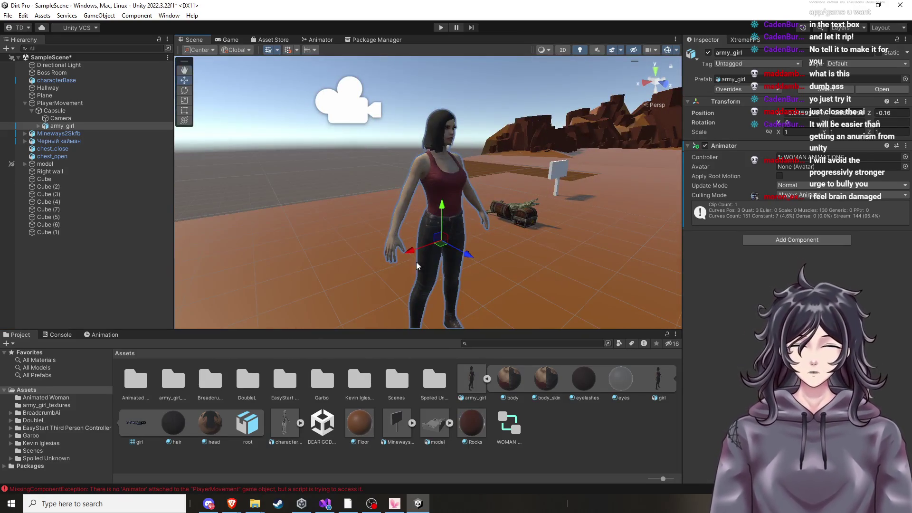
{"action": "left_click", "coordinate": [583, 385]}
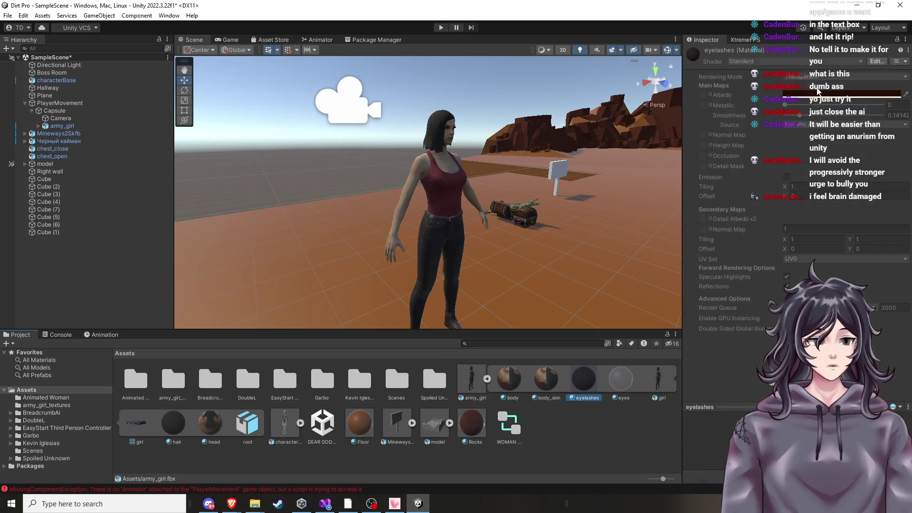
Unpack the army_girl object in the Hierarchy from its prefab
{"action": "right_click", "coordinate": [480, 383]}
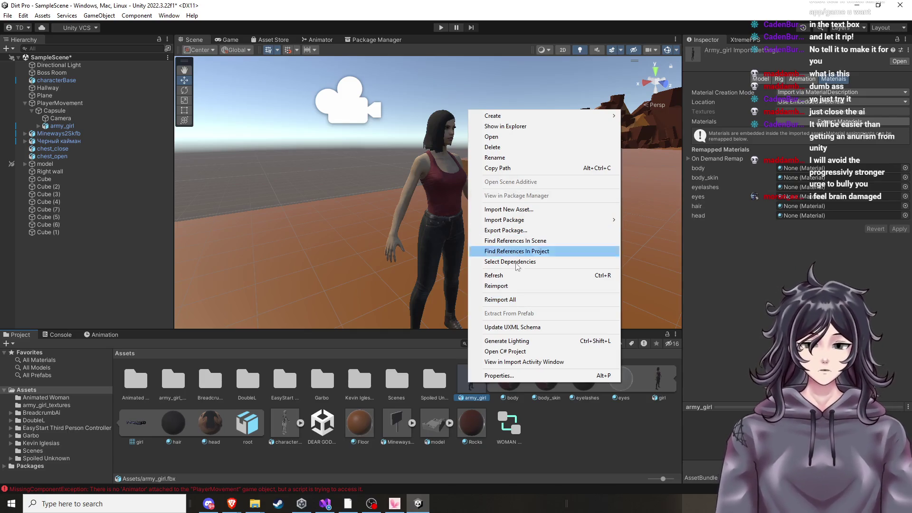
{"action": "left_click", "coordinate": [68, 126]}
{"action": "right_click", "coordinate": [69, 126]}
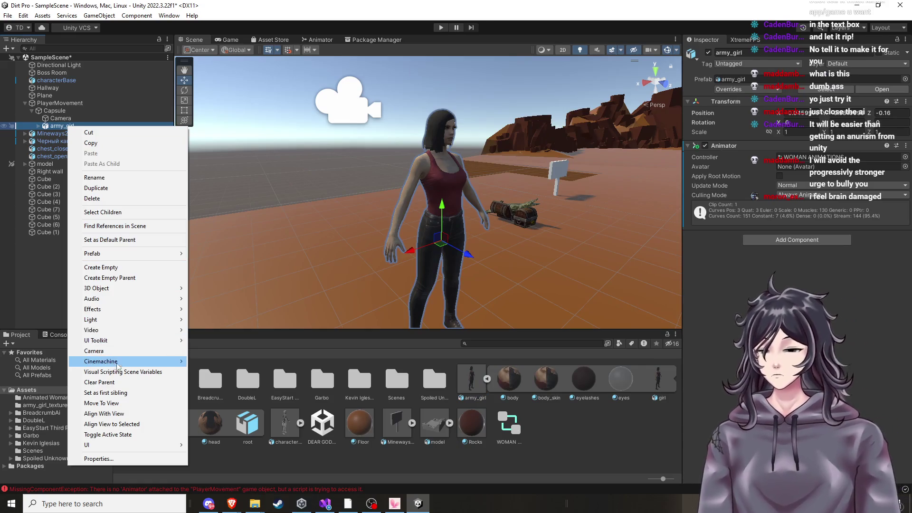
{"action": "mouse_move", "coordinate": [126, 255]}
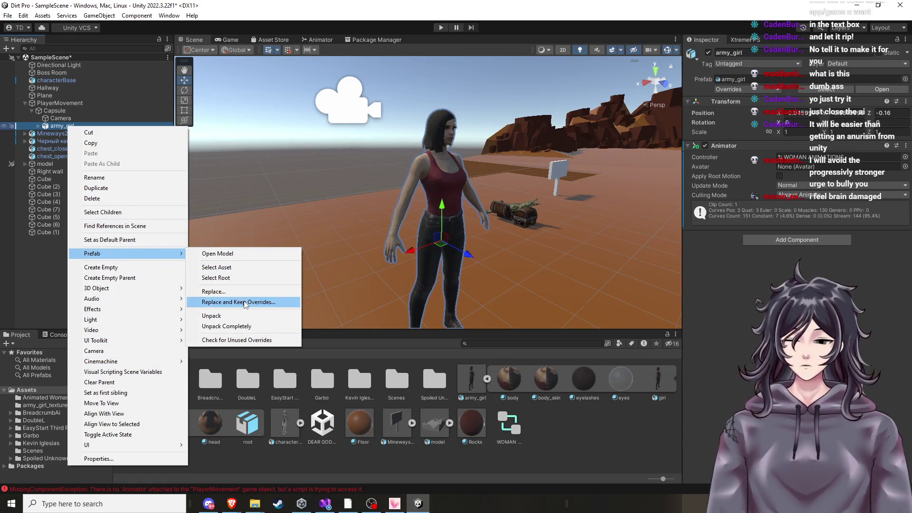
{"action": "left_click", "coordinate": [245, 316]}
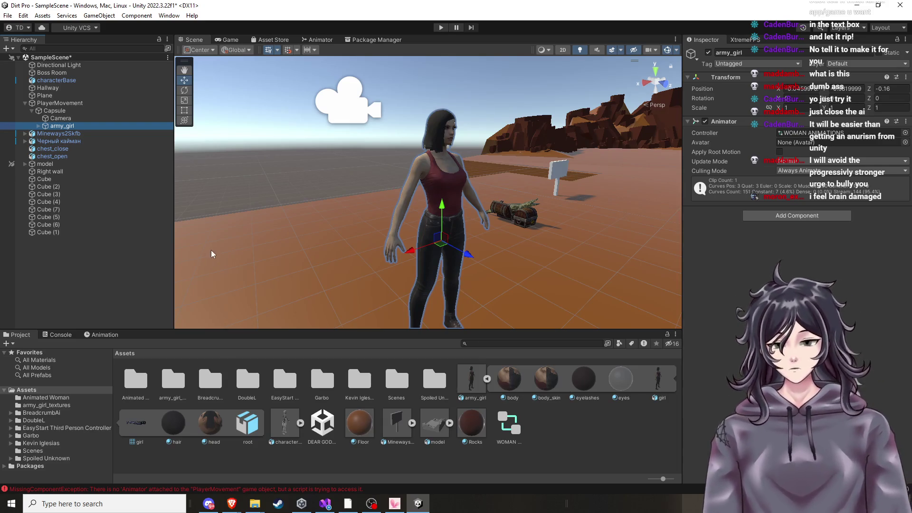
Extract the eyelashes sub-asset into a standalone eyelashes.mat in Assets with Ctrl+D
{"action": "left_click", "coordinate": [580, 385]}
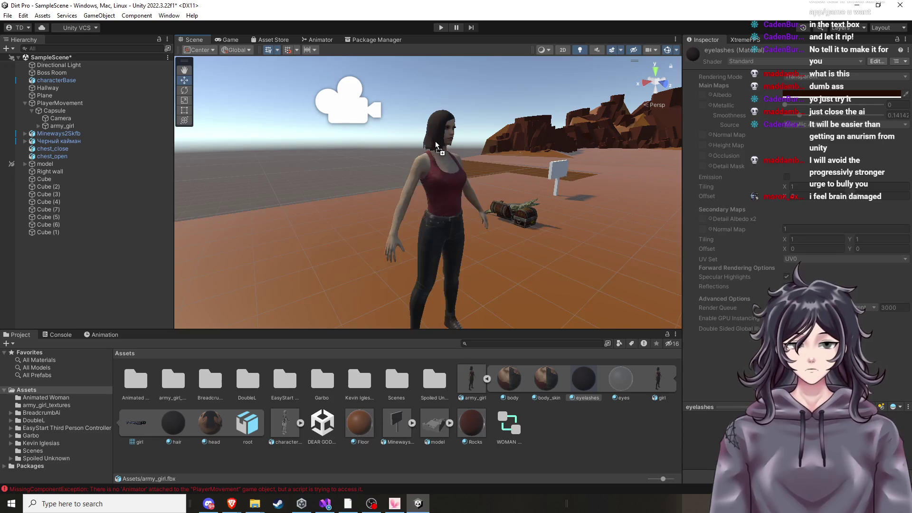
{"action": "double_click", "coordinate": [582, 386]}
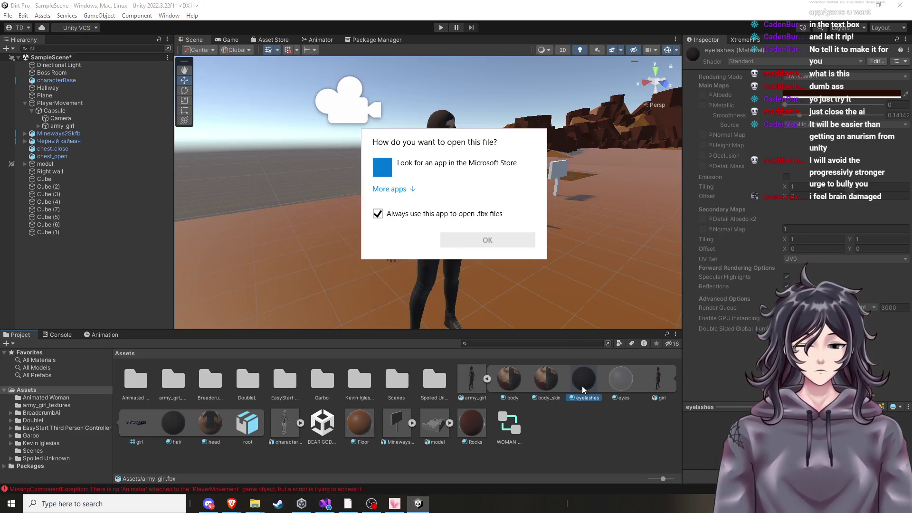
{"action": "key", "text": "Escape"}
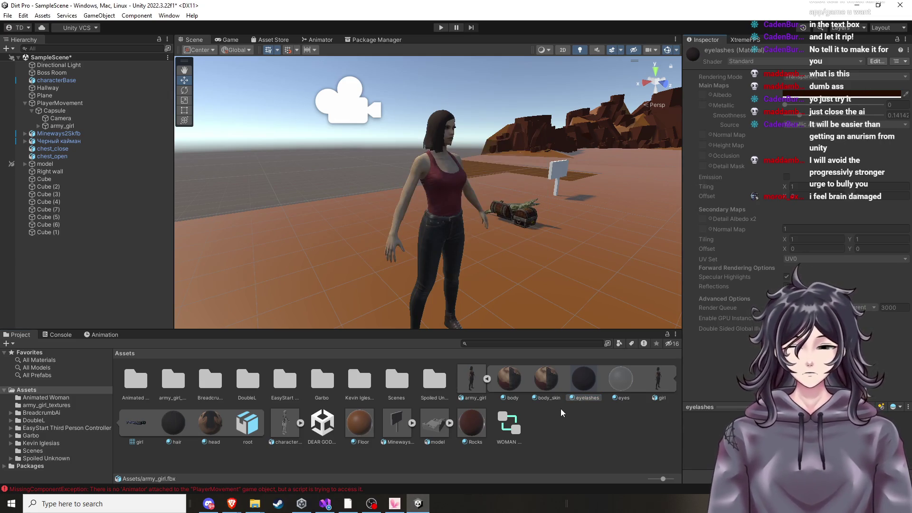
{"action": "left_click", "coordinate": [487, 383]}
{"action": "left_click", "coordinate": [487, 383]}
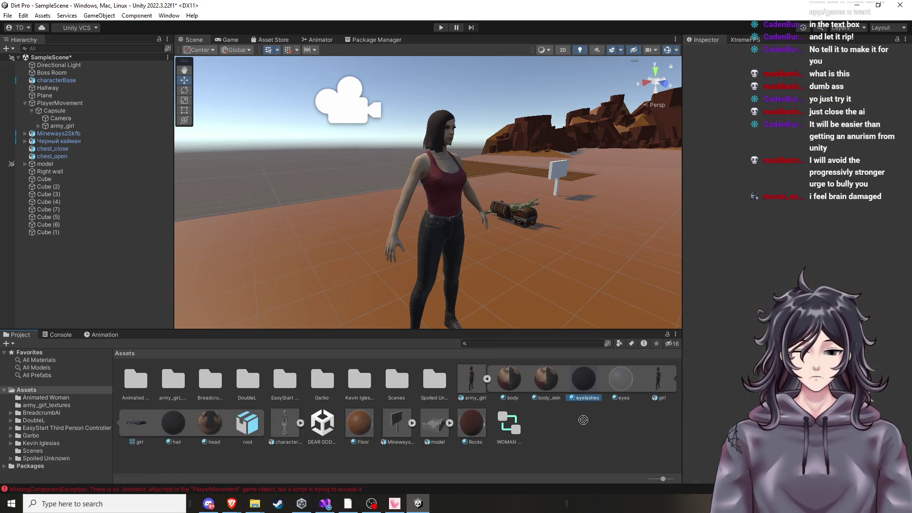
{"action": "right_click", "coordinate": [585, 386]}
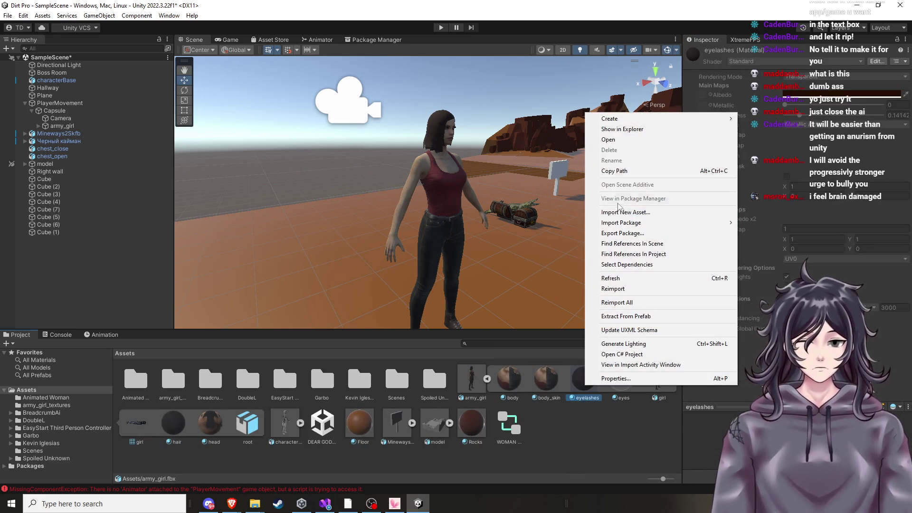
{"action": "mouse_move", "coordinate": [617, 118]}
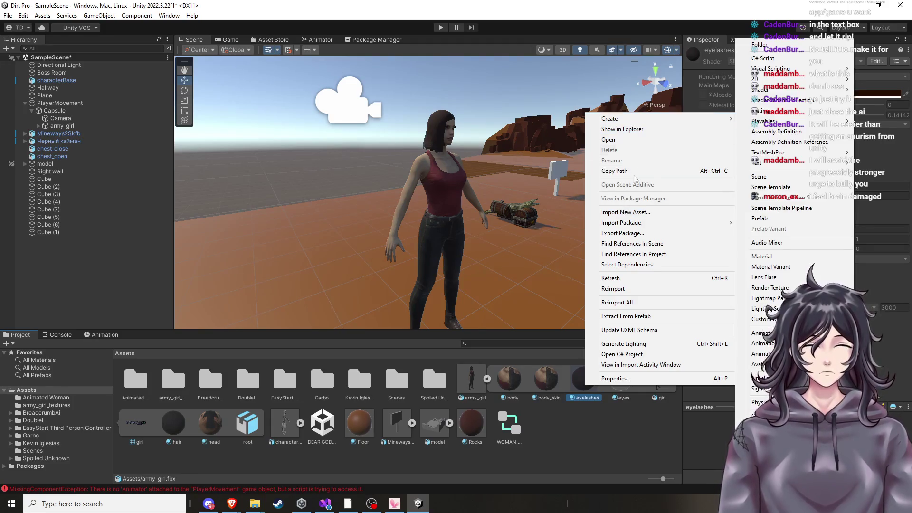
{"action": "left_click", "coordinate": [576, 398]}
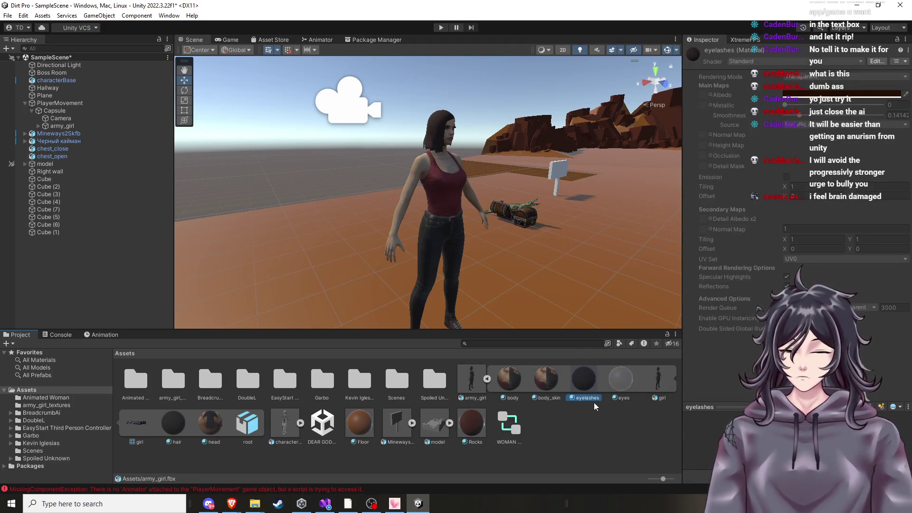
{"action": "key", "text": "ctrl+d"}
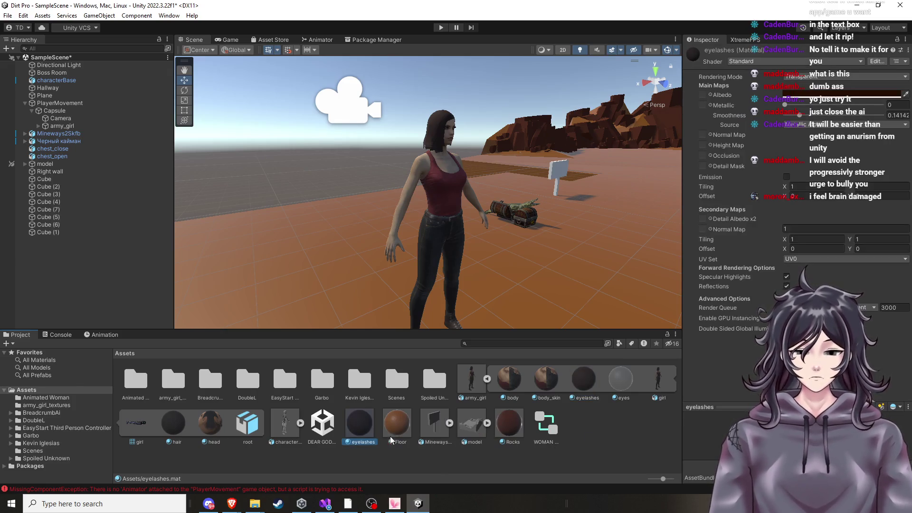
Change the eyelashes material's Albedo colour to yellow-green
{"action": "left_click", "coordinate": [486, 380]}
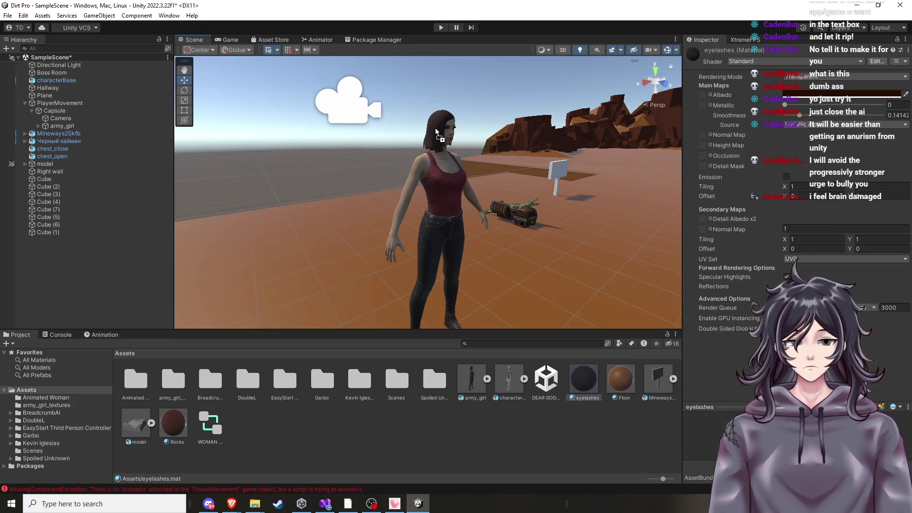
{"action": "left_click", "coordinate": [840, 95]}
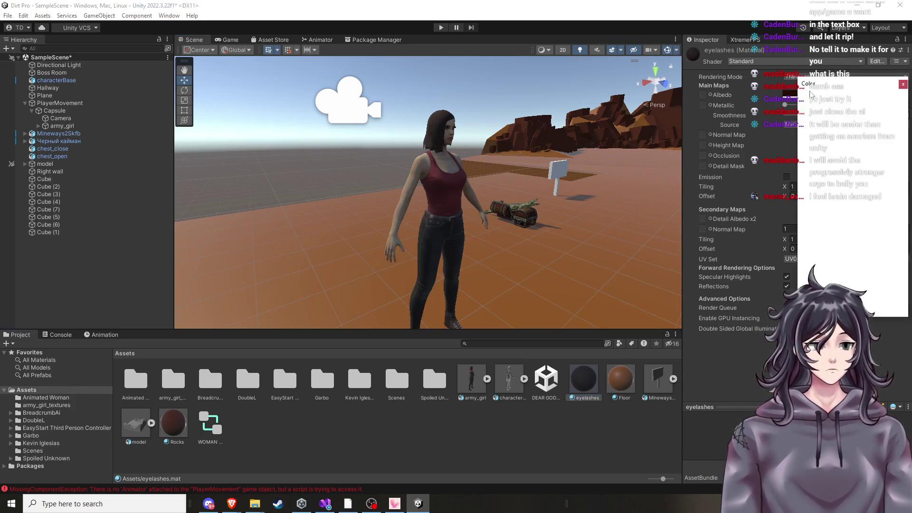
{"action": "left_click_drag", "start_coordinate": [894, 148], "coordinate": [880, 126]}
{"action": "mouse_move", "coordinate": [879, 162]}
{"action": "left_mouse_down"}
{"action": "mouse_move", "coordinate": [884, 147]}
{"action": "mouse_move", "coordinate": [889, 160]}
{"action": "left_mouse_up"}
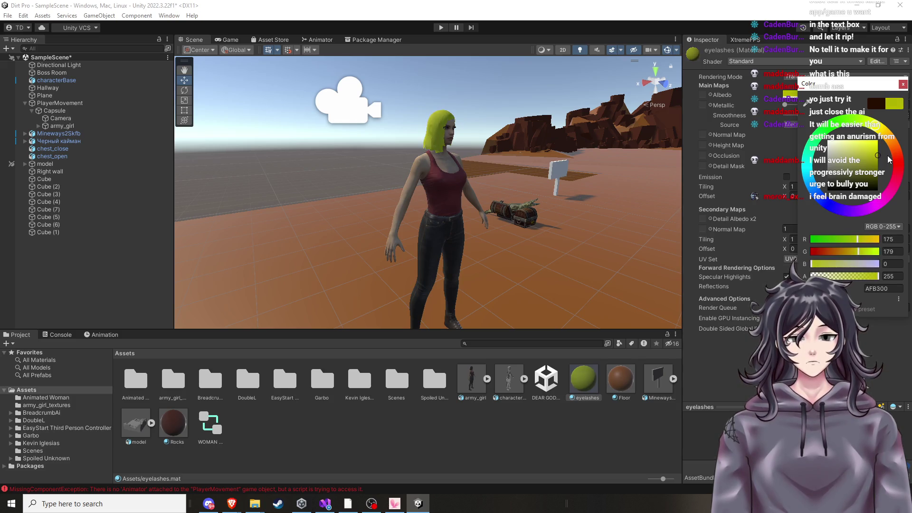
{"action": "mouse_move", "coordinate": [554, 158]}
{"action": "left_mouse_down"}
{"action": "mouse_move", "coordinate": [373, 164]}
{"action": "mouse_move", "coordinate": [549, 184]}
{"action": "mouse_move", "coordinate": [597, 179]}
{"action": "mouse_move", "coordinate": [607, 190]}
{"action": "mouse_move", "coordinate": [584, 193]}
{"action": "left_mouse_up"}
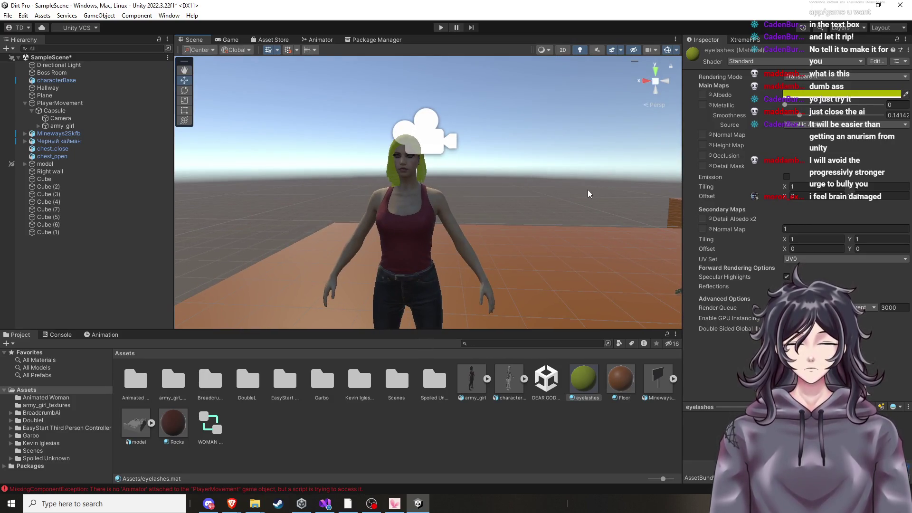
Set the eyelashes material's Rendering Mode to Opaque and run the scene to test it
{"action": "scroll", "coordinate": [588, 193], "scroll_direction": "up", "scroll_amount": 3}
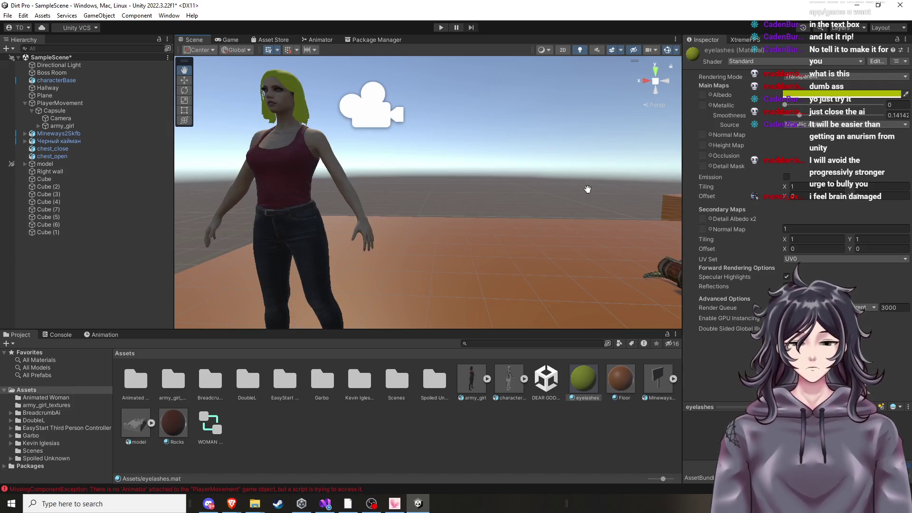
{"action": "left_click", "coordinate": [841, 78]}
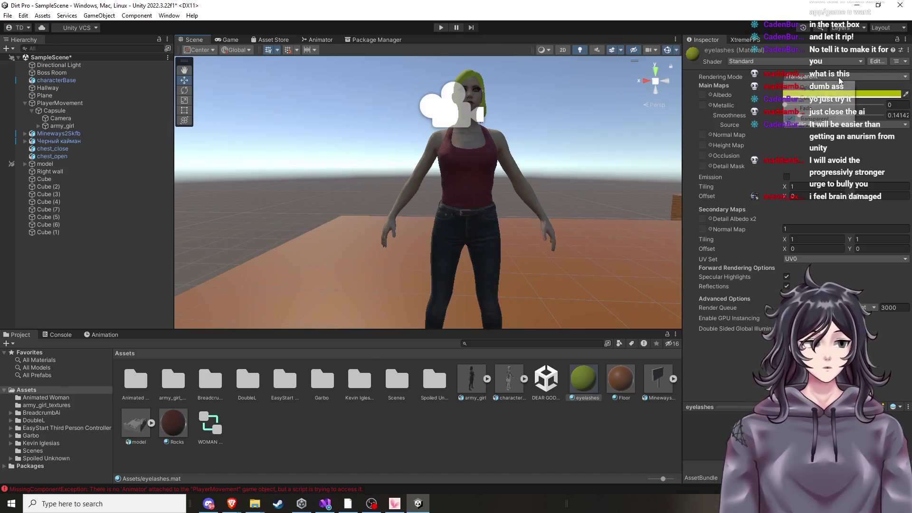
{"action": "left_click", "coordinate": [824, 87]}
{"action": "mouse_move", "coordinate": [591, 139]}
{"action": "left_mouse_down"}
{"action": "mouse_move", "coordinate": [598, 126]}
{"action": "mouse_move", "coordinate": [571, 133]}
{"action": "left_mouse_up"}
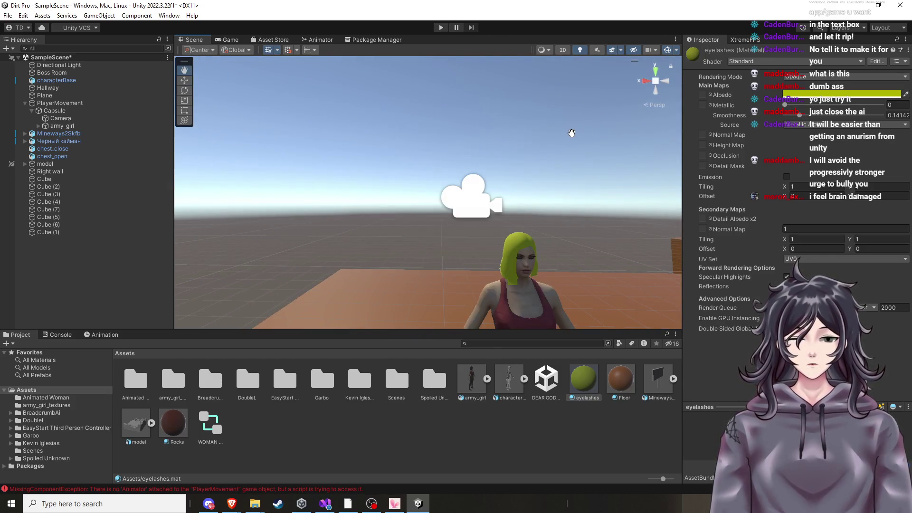
{"action": "left_click_drag", "start_coordinate": [562, 195], "coordinate": [620, 284]}
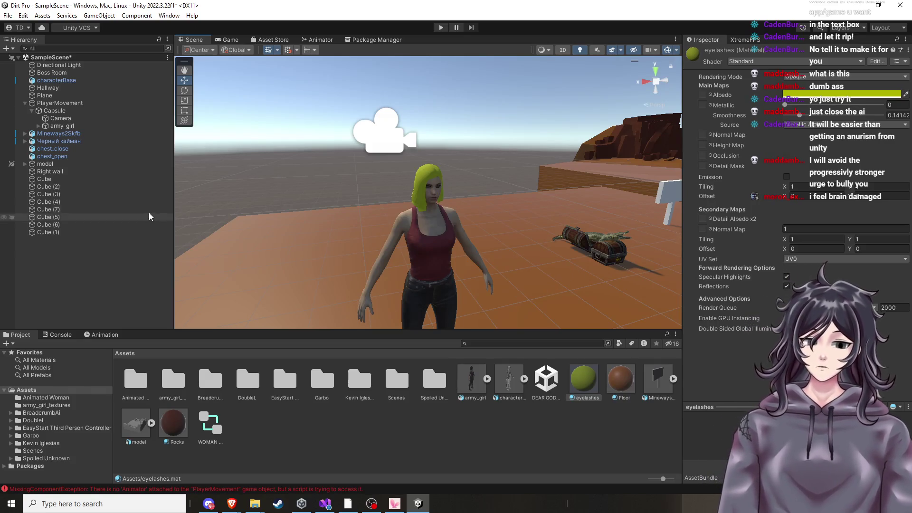
{"action": "left_click", "coordinate": [440, 28]}
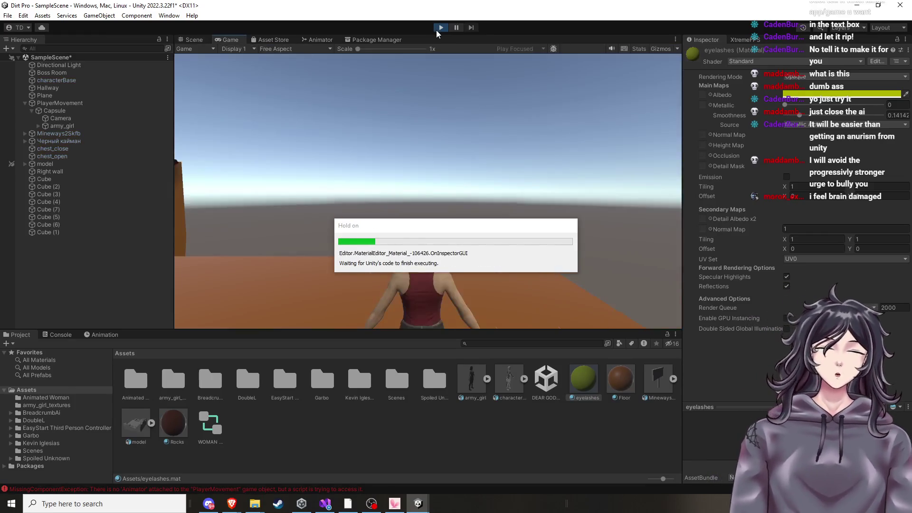
{"action": "left_click", "coordinate": [418, 298]}
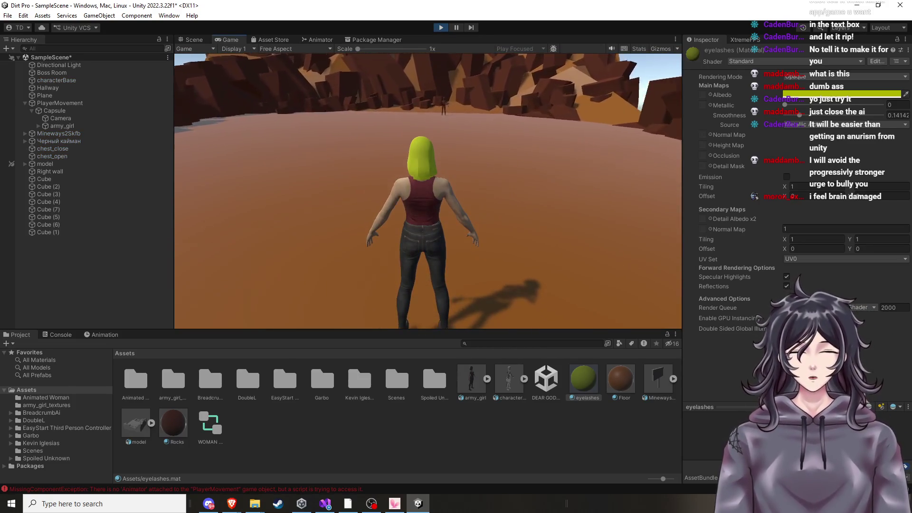
{"action": "key", "text": "w"}
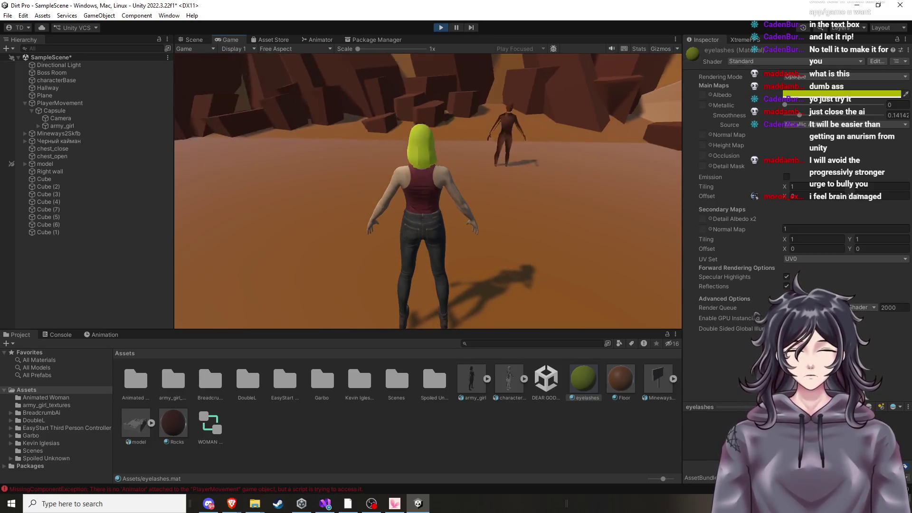
{"action": "key", "text": "w"}
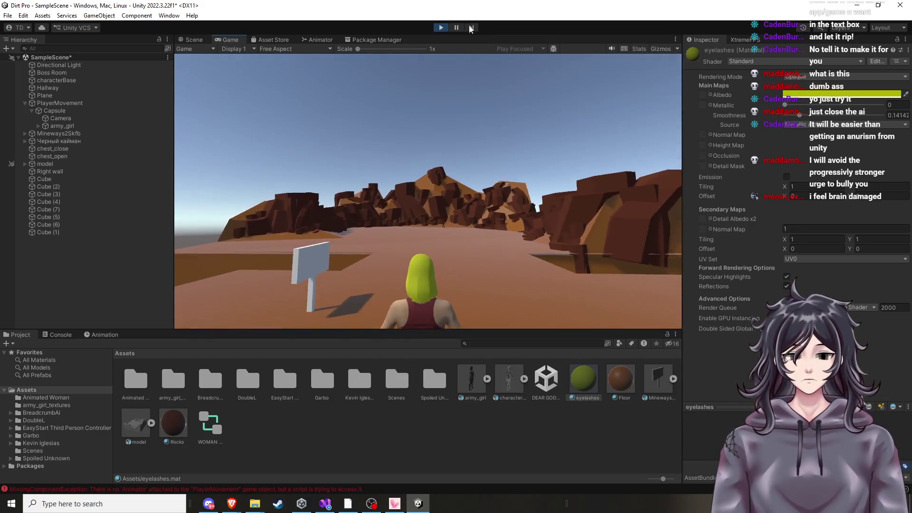
{"action": "key", "text": "ctrl+p"}
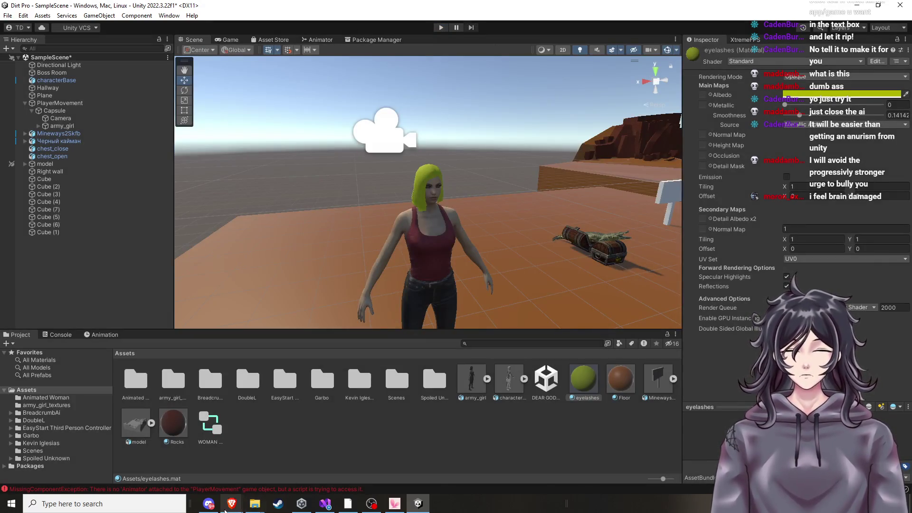
{"action": "mouse_move", "coordinate": [231, 504]}
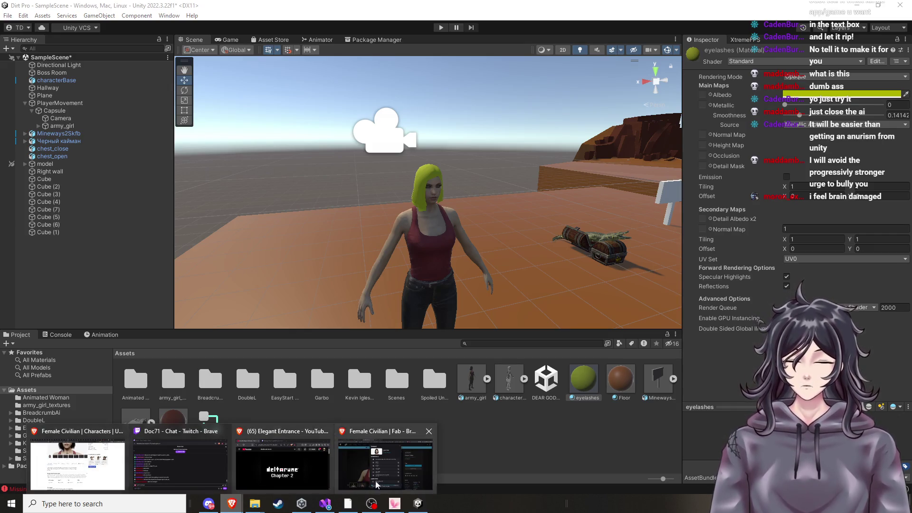
Play the 'How to Animate Characters in Unity 3D' tutorial from about 2:50, then return to Unity
{"action": "left_click", "coordinate": [385, 463]}
{"action": "left_click", "coordinate": [210, 9]}
{"action": "left_click", "coordinate": [329, 349]}
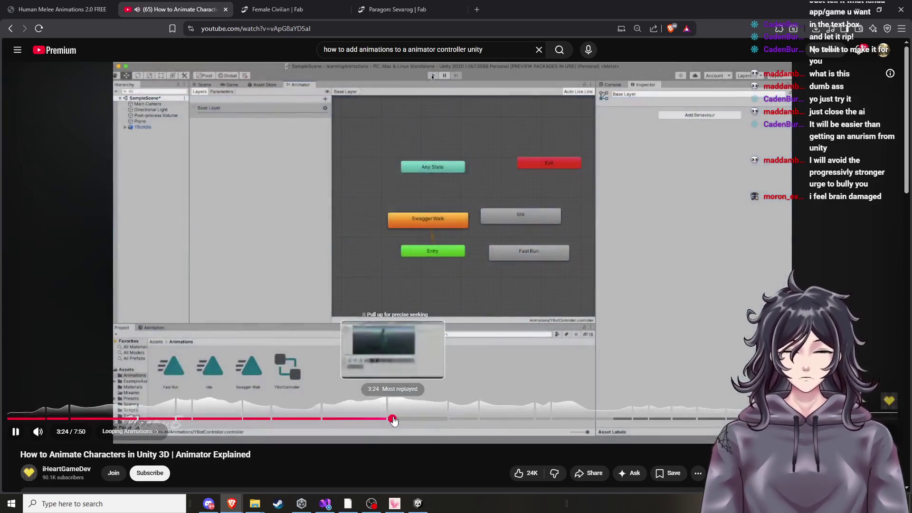
{"action": "mouse_move", "coordinate": [392, 420]}
{"action": "left_mouse_down"}
{"action": "mouse_move", "coordinate": [328, 419]}
{"action": "mouse_move", "coordinate": [338, 423]}
{"action": "left_mouse_up"}
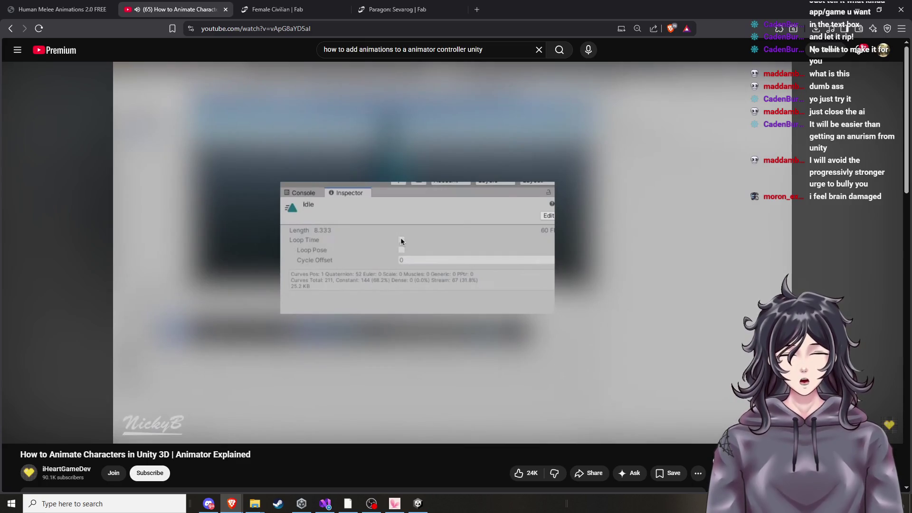
{"action": "left_click", "coordinate": [418, 503]}
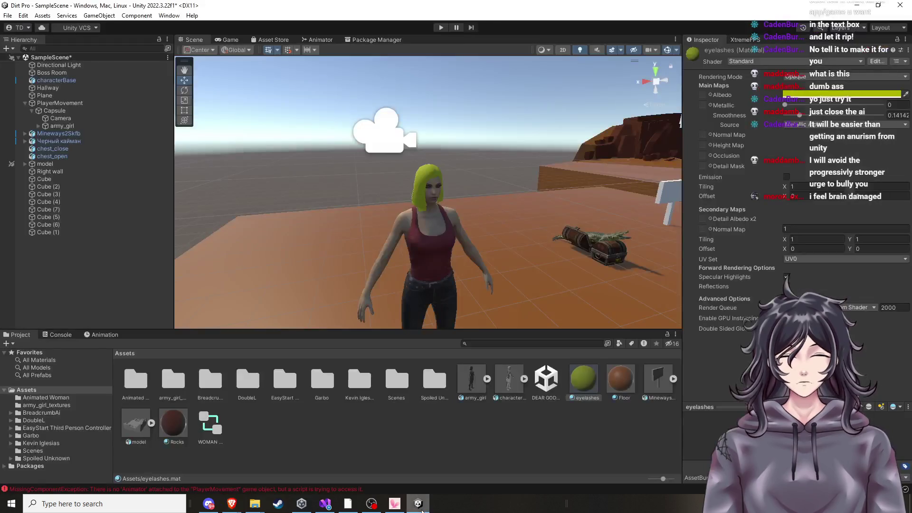
Open army_girl's WOMAN ANIMATIONS controller in the Animator and select its HumanF@Idle01 state
{"action": "left_click", "coordinate": [487, 381]}
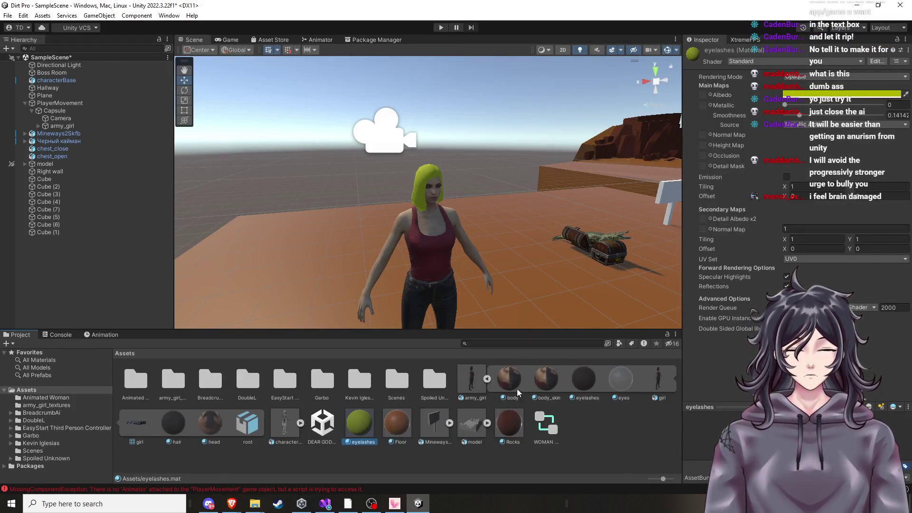
{"action": "left_click", "coordinate": [544, 431]}
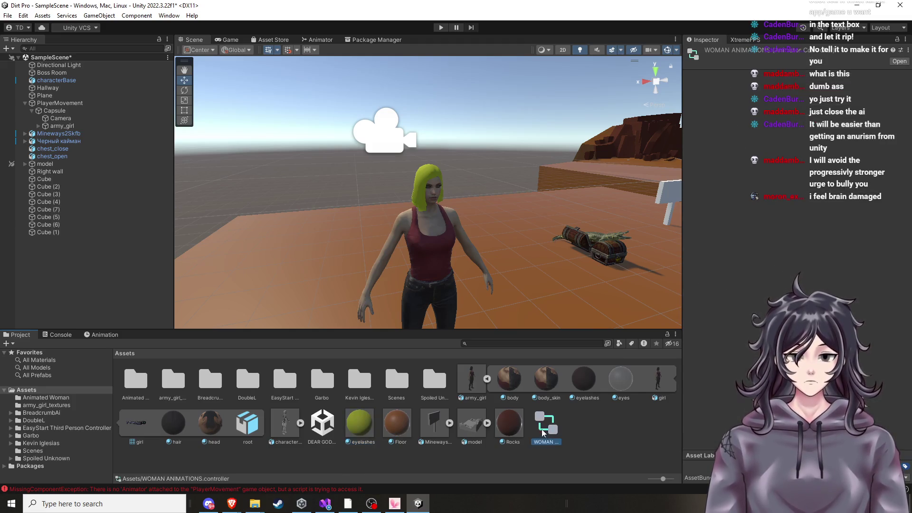
{"action": "left_click", "coordinate": [328, 40]}
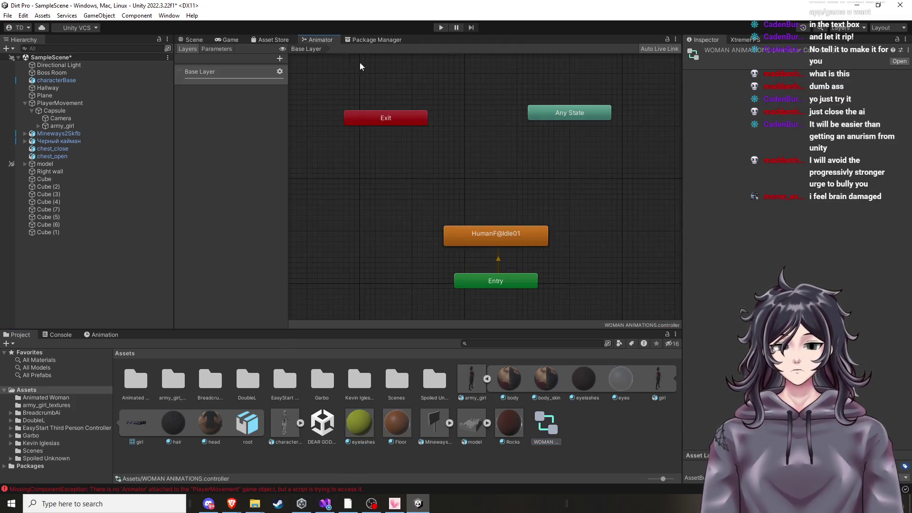
{"action": "left_click", "coordinate": [513, 243]}
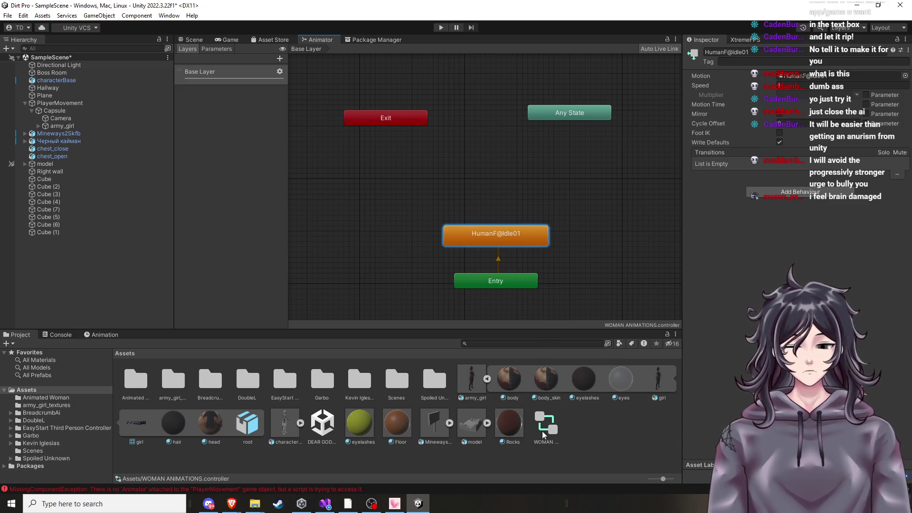
Pause the YouTube Animator tutorial at 3:26 and switch back to Unity's Animator graph
{"action": "mouse_move", "coordinate": [232, 503]}
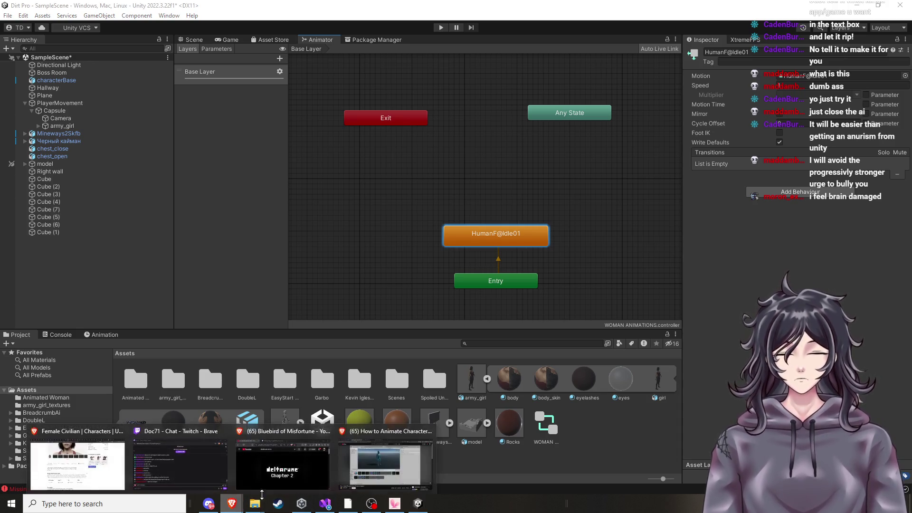
{"action": "left_click", "coordinate": [370, 469]}
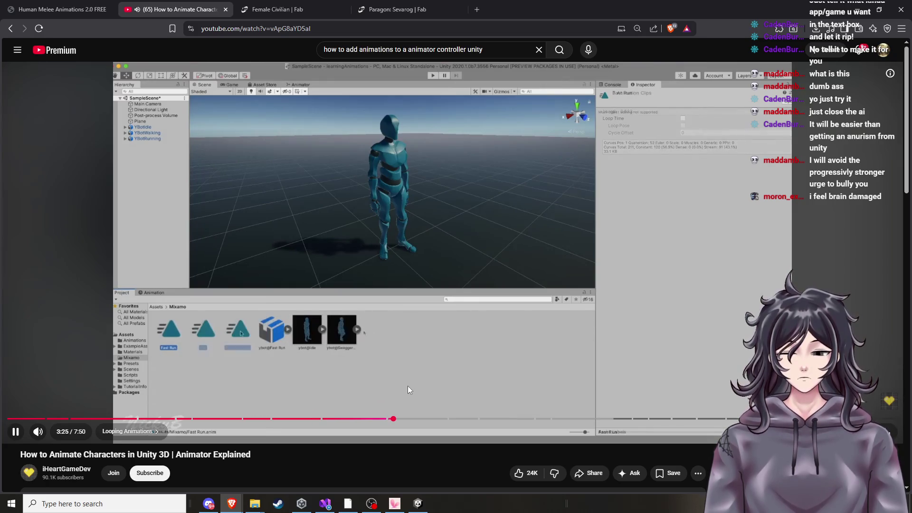
{"action": "left_click", "coordinate": [419, 334]}
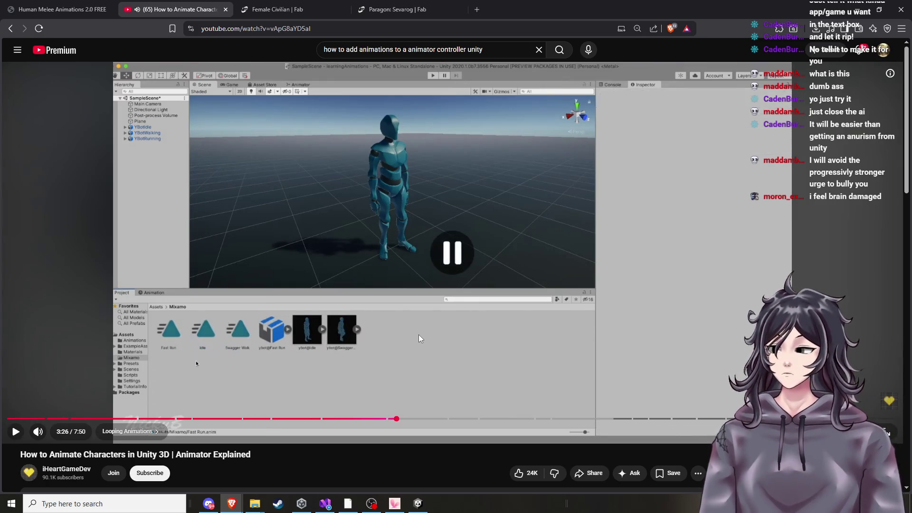
{"action": "left_click", "coordinate": [418, 503]}
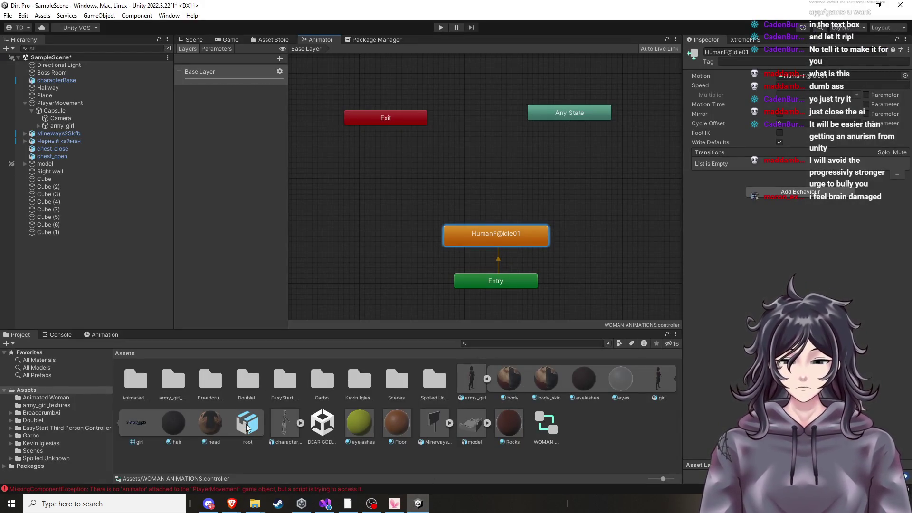
Recentre the Animator state graph, then switch to the Scene view
{"action": "scroll", "coordinate": [464, 263], "scroll_direction": "down", "scroll_amount": 1}
{"action": "left_click_drag", "start_coordinate": [620, 242], "coordinate": [587, 235]}
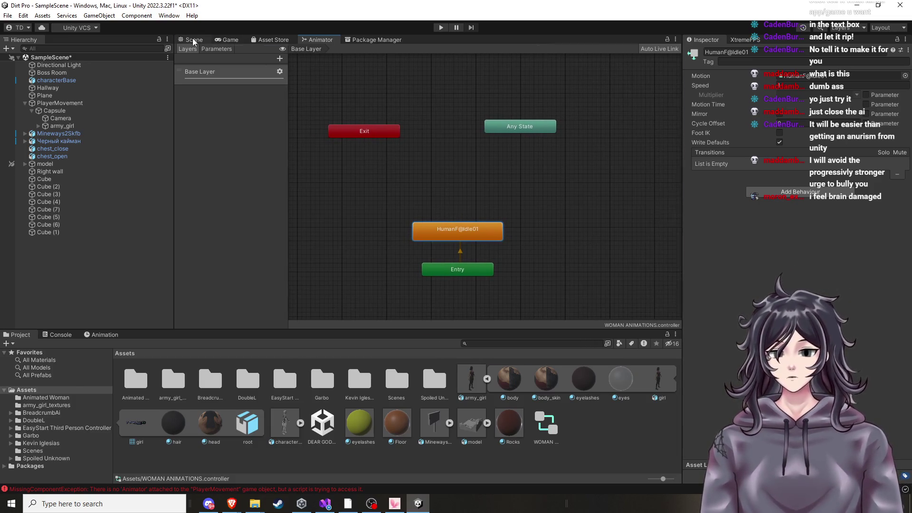
{"action": "left_click", "coordinate": [194, 40]}
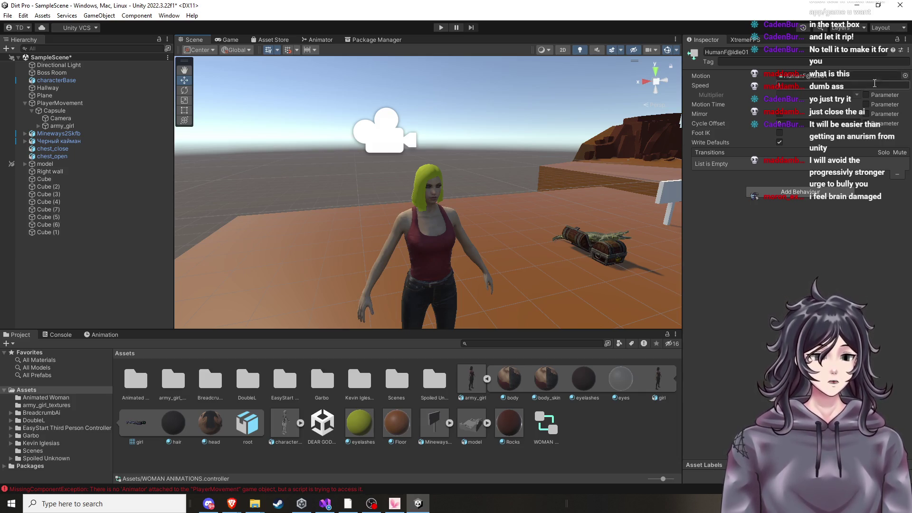
{"action": "left_click", "coordinate": [783, 115]}
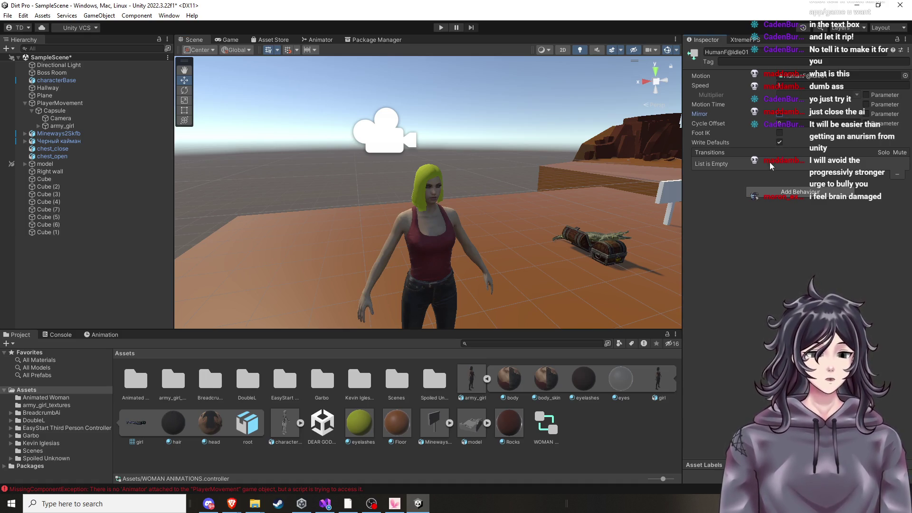
Select army_girl in the Project panel to show its Materials import settings, remaps all None
{"action": "scroll", "coordinate": [547, 269], "scroll_direction": "down", "scroll_amount": 5}
{"action": "scroll", "coordinate": [542, 276], "scroll_direction": "up", "scroll_amount": 6}
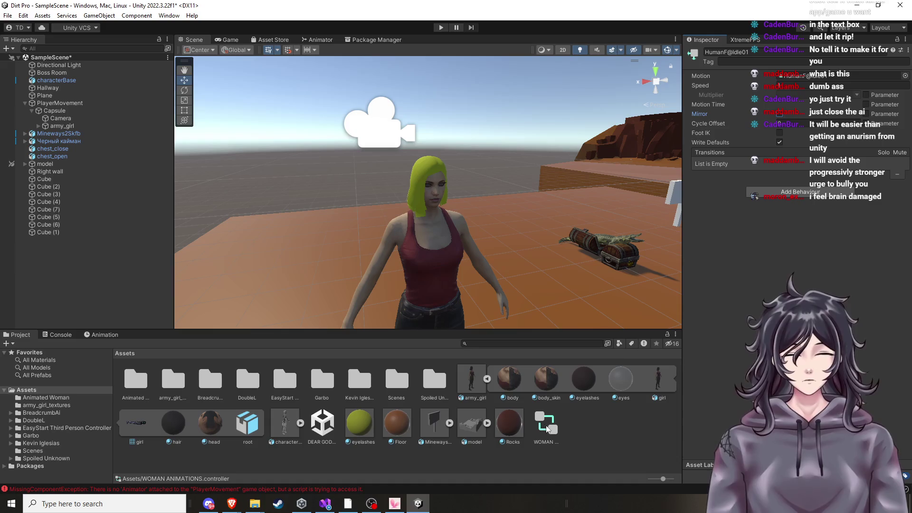
{"action": "left_click", "coordinate": [586, 428]}
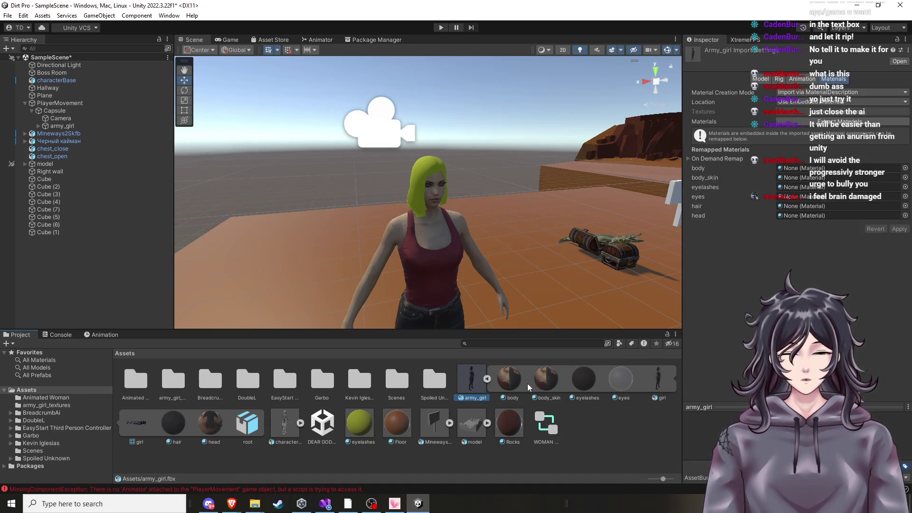
{"action": "left_click", "coordinate": [515, 381]}
{"action": "left_click", "coordinate": [651, 384]}
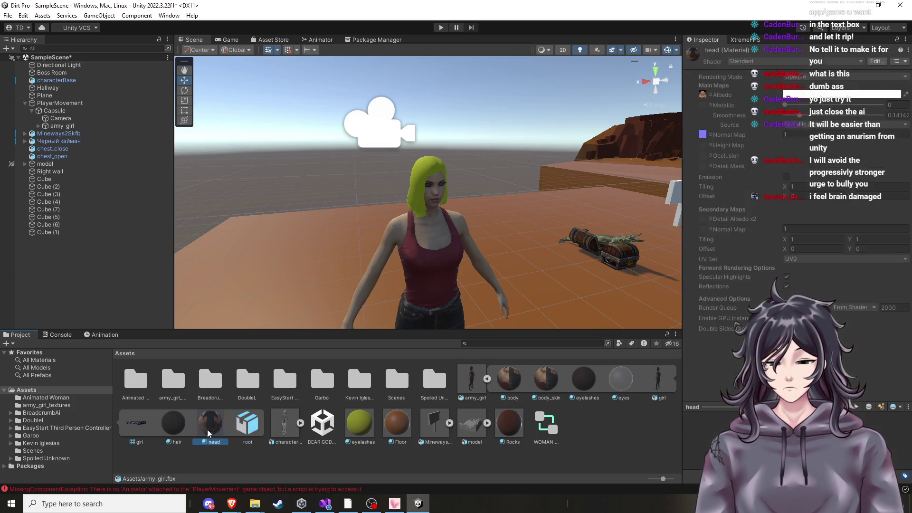
{"action": "left_click", "coordinate": [116, 421]}
{"action": "left_click", "coordinate": [127, 423]}
{"action": "left_click", "coordinate": [514, 381]}
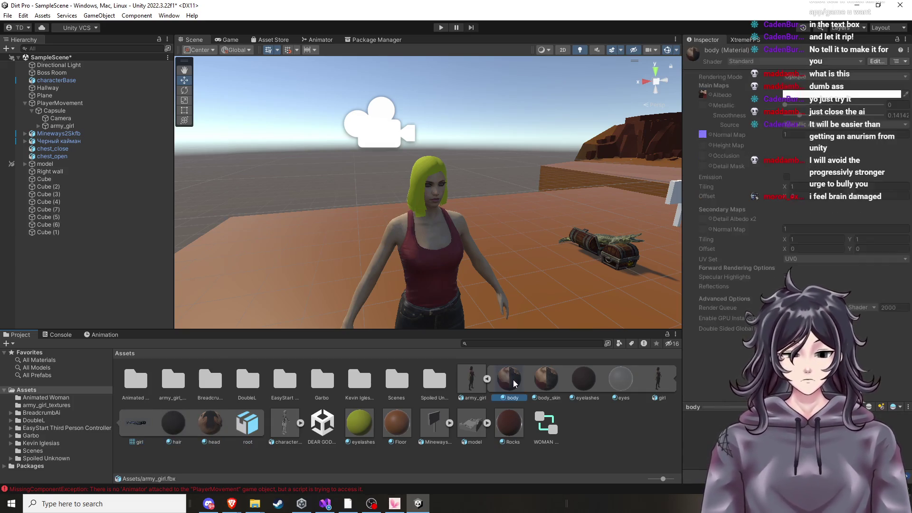
{"action": "left_click", "coordinate": [467, 379]}
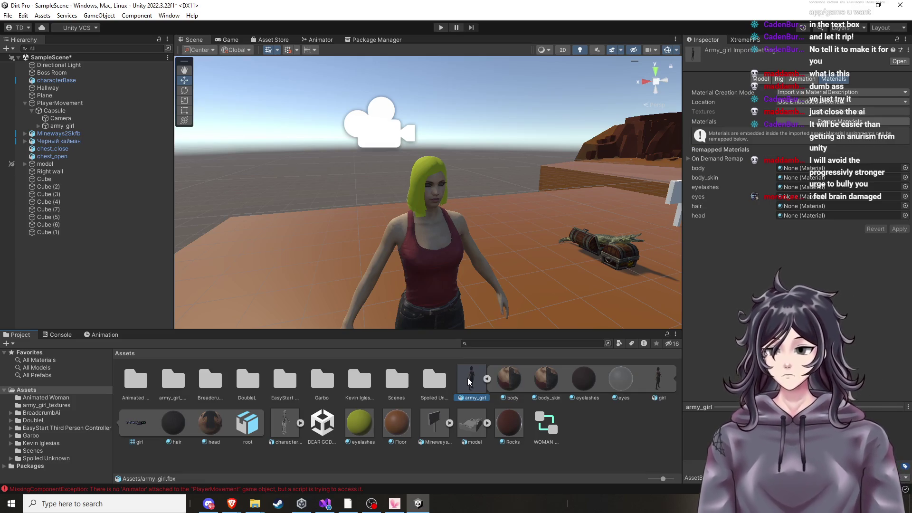
{"action": "right_click", "coordinate": [468, 378]}
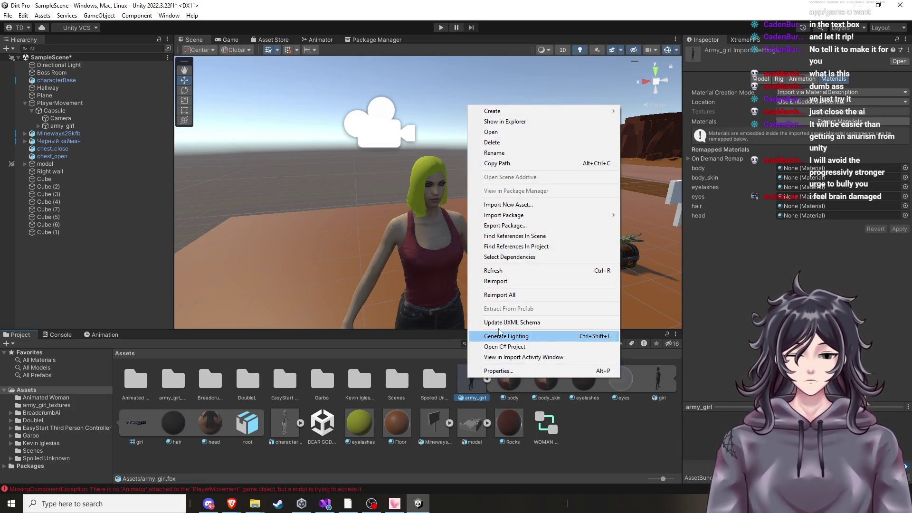
{"action": "left_click", "coordinate": [554, 400]}
{"action": "left_click", "coordinate": [523, 387]}
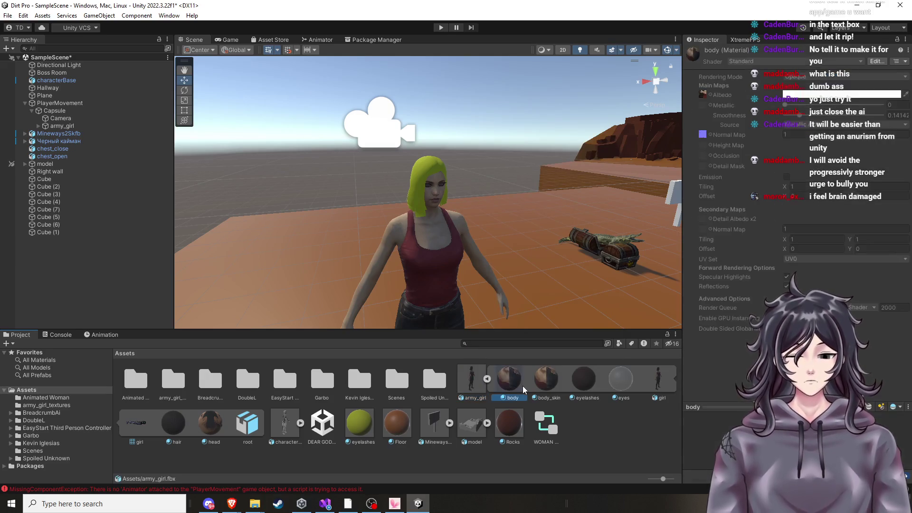
{"action": "key", "text": "ctrl+d"}
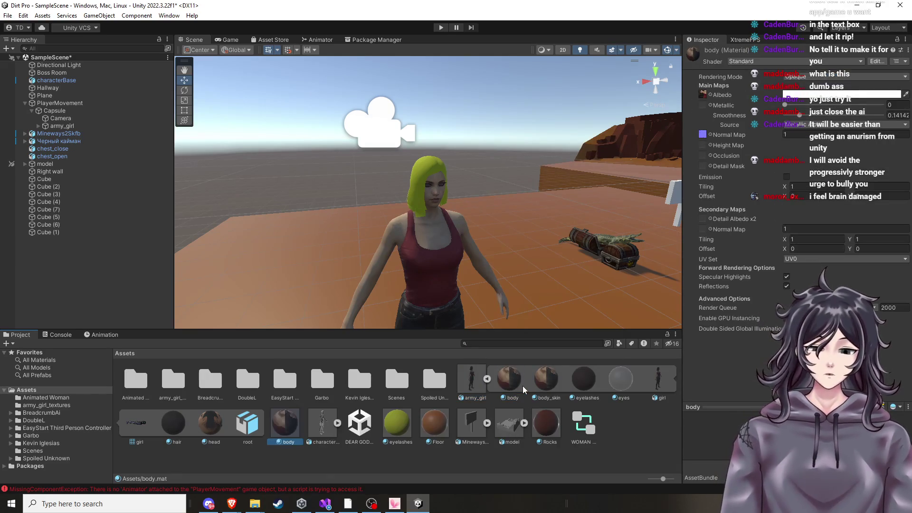
{"action": "left_click", "coordinate": [548, 383], "text": "ctrl"}
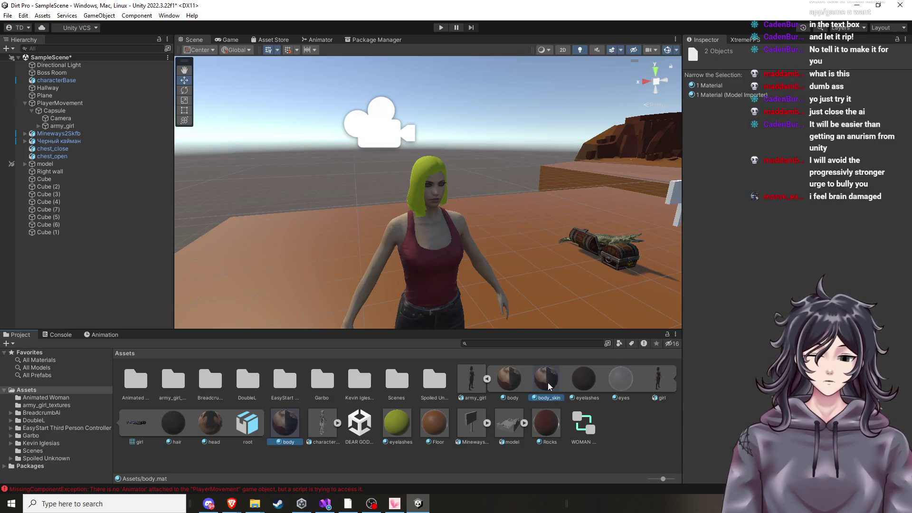
{"action": "key", "text": "ctrl+d"}
{"action": "left_click", "coordinate": [578, 383], "text": "ctrl"}
{"action": "key", "text": "ctrl+d"}
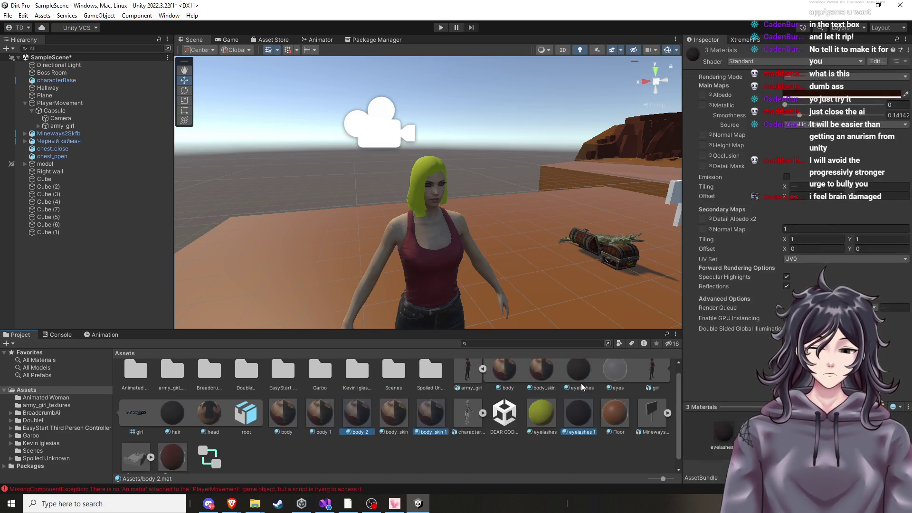
{"action": "left_click", "coordinate": [428, 452]}
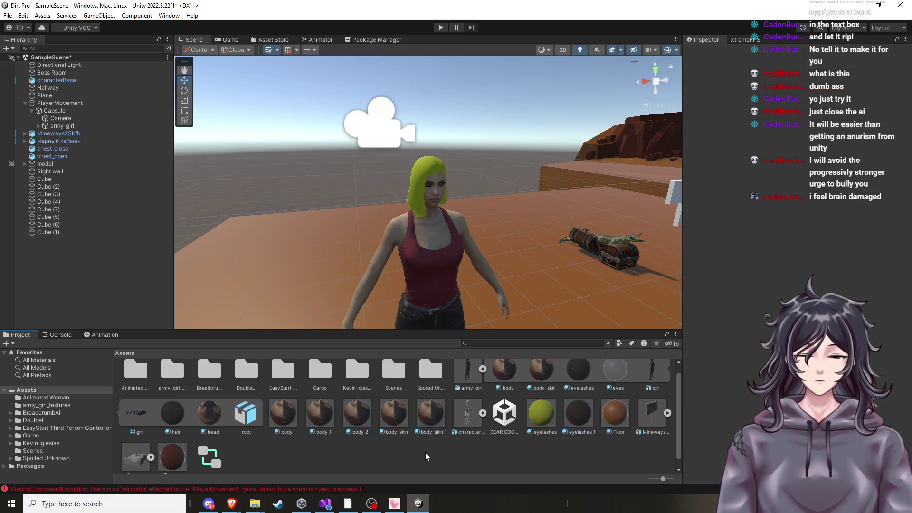
{"action": "key", "text": "ctrl+z"}
{"action": "key", "text": "ctrl+z"}
{"action": "key", "text": "ctrl+z"}
{"action": "key", "text": "ctrl+z"}
{"action": "key", "text": "ctrl+z"}
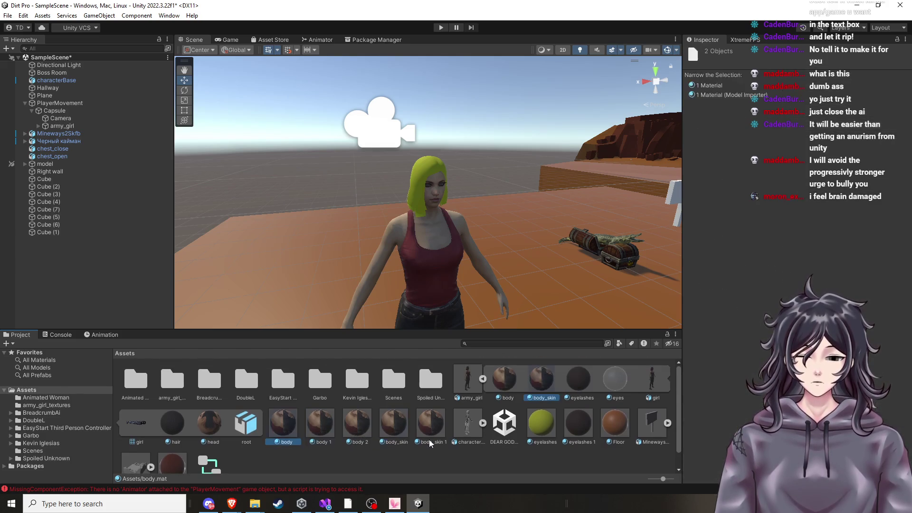
{"action": "left_click", "coordinate": [426, 422]}
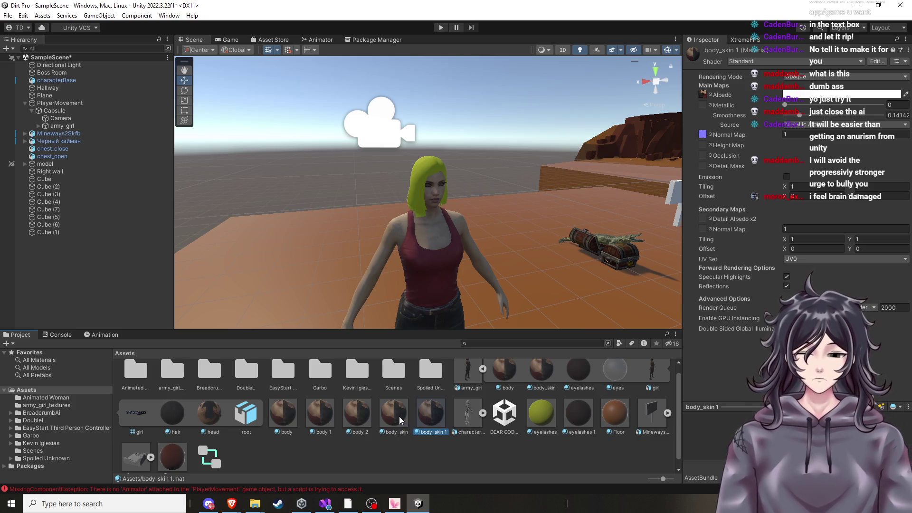
{"action": "key", "text": "Delete"}
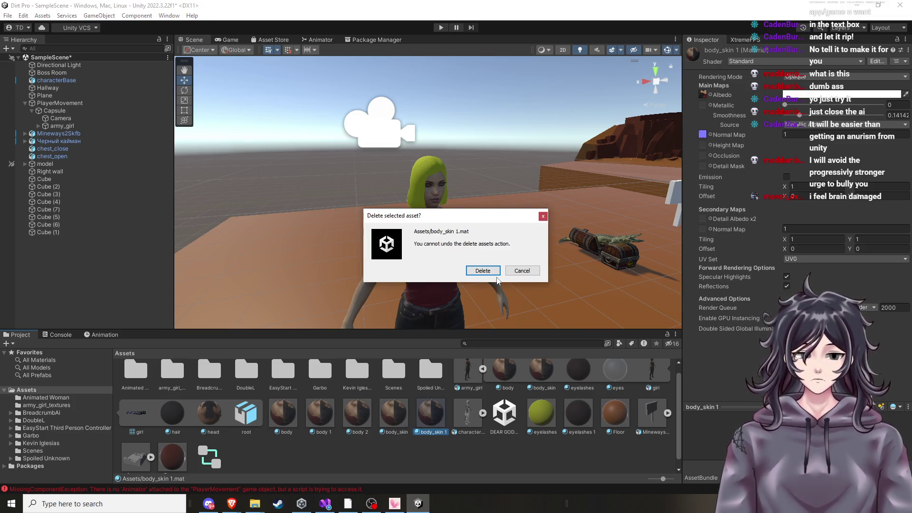
{"action": "left_click", "coordinate": [482, 270]}
{"action": "left_click", "coordinate": [396, 418]}
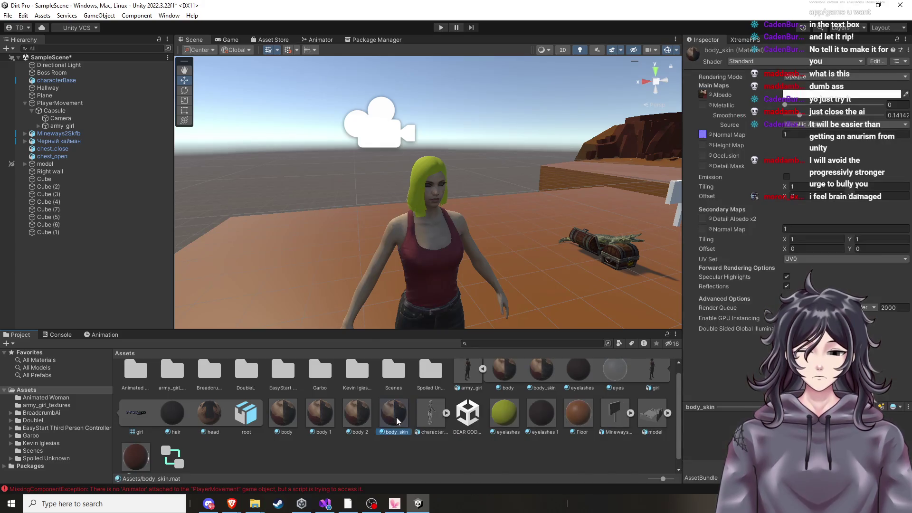
{"action": "key", "text": "Delete"}
{"action": "left_click", "coordinate": [481, 269]}
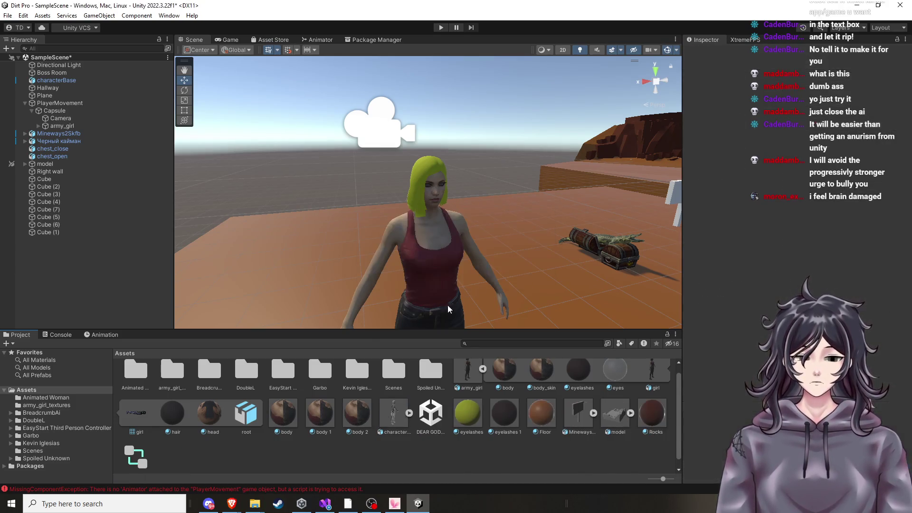
{"action": "left_click", "coordinate": [354, 418]}
{"action": "key", "text": "Delete"}
{"action": "left_click", "coordinate": [475, 270]}
{"action": "left_click", "coordinate": [316, 421]}
{"action": "key", "text": "Delete"}
{"action": "left_click", "coordinate": [475, 271]}
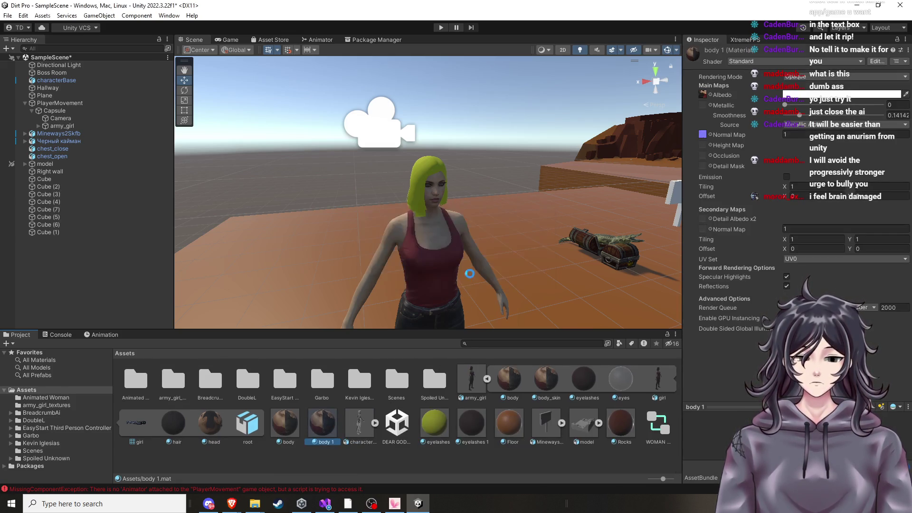
{"action": "left_click", "coordinate": [285, 422]}
{"action": "key", "text": "Delete"}
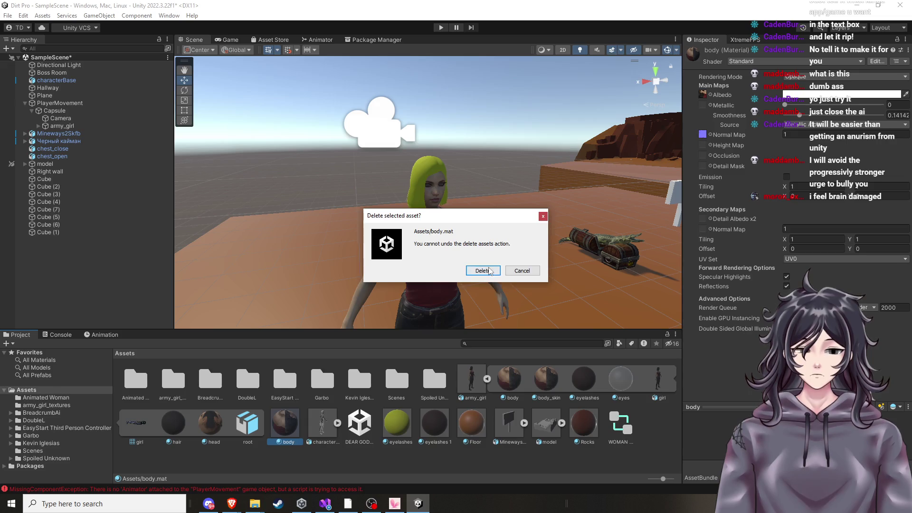
{"action": "left_click", "coordinate": [483, 271]}
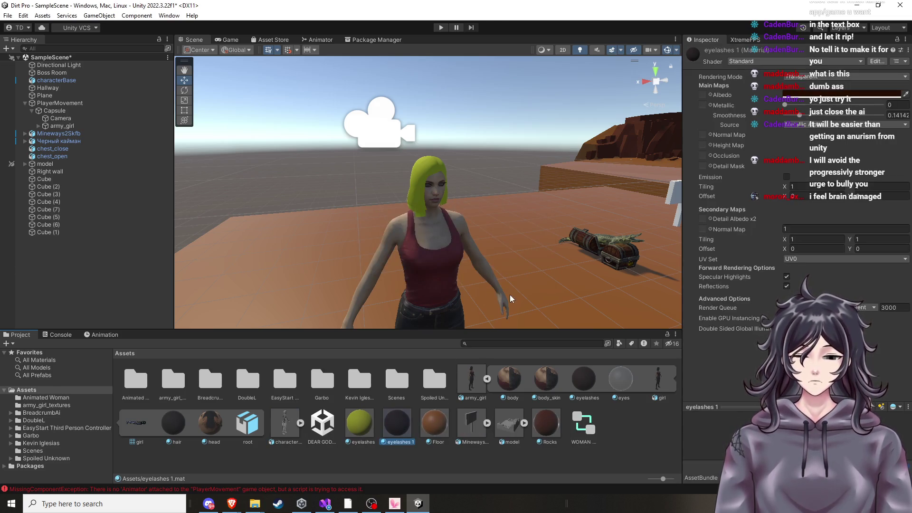
{"action": "key", "text": "Delete"}
{"action": "left_click", "coordinate": [483, 270]}
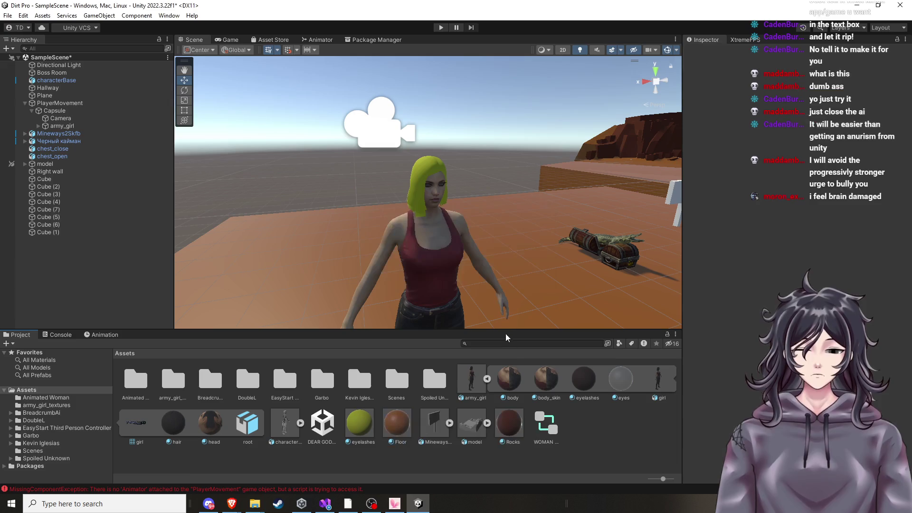
Pan and orbit the Scene view up close to the girl character, then switch to Brave
{"action": "mouse_move", "coordinate": [510, 333]}
{"action": "left_mouse_down"}
{"action": "mouse_move", "coordinate": [503, 285]}
{"action": "mouse_move", "coordinate": [478, 295]}
{"action": "left_mouse_up"}
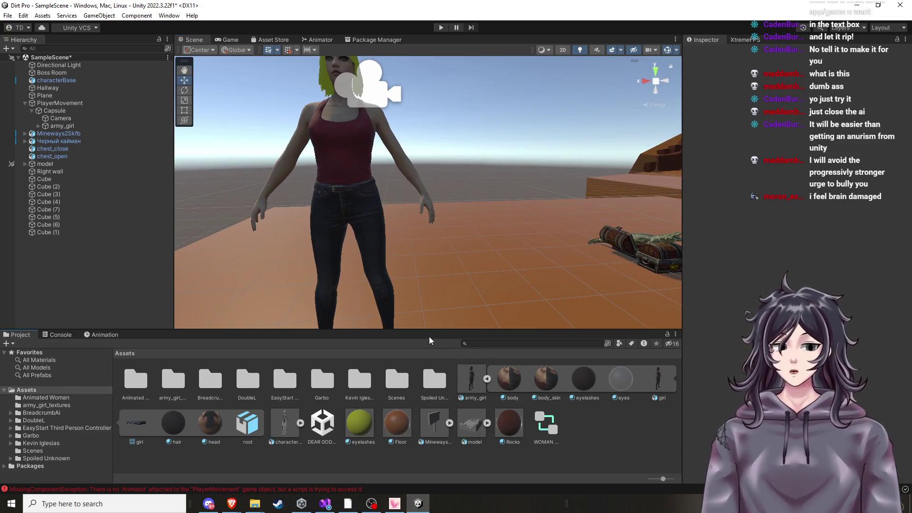
{"action": "mouse_move", "coordinate": [426, 327]}
{"action": "left_mouse_down"}
{"action": "mouse_move", "coordinate": [449, 281]}
{"action": "mouse_move", "coordinate": [441, 285]}
{"action": "left_mouse_up"}
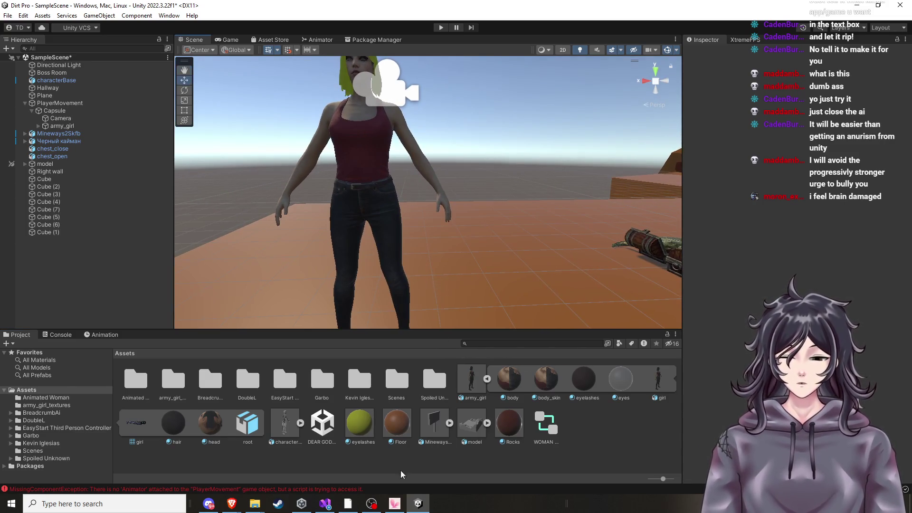
{"action": "mouse_move", "coordinate": [231, 503]}
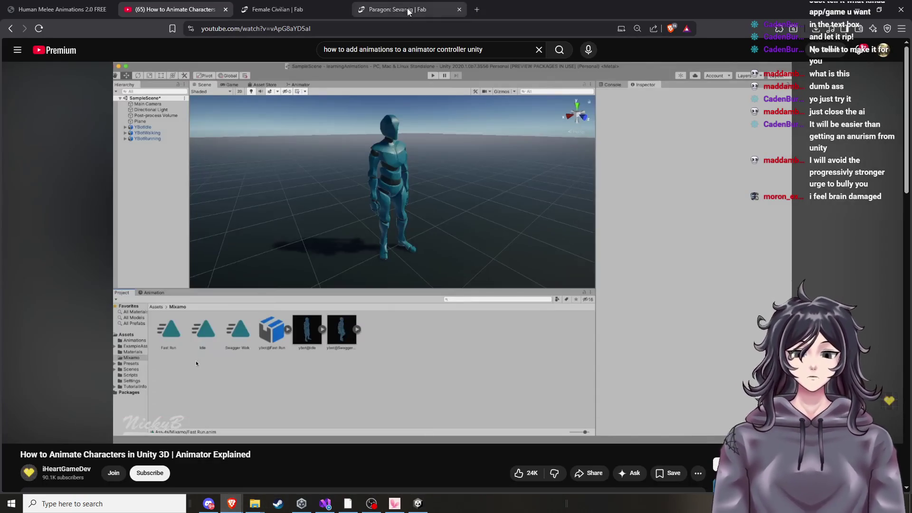
In a new tab, search Google for AI Studio and open its Vibe code page
{"action": "left_click", "coordinate": [297, 8]}
{"action": "left_click", "coordinate": [427, 11]}
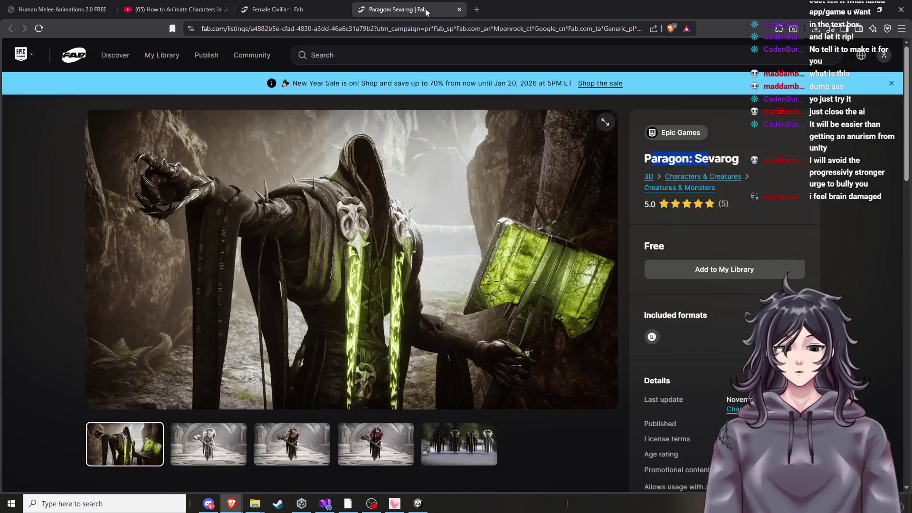
{"action": "left_click", "coordinate": [477, 10]}
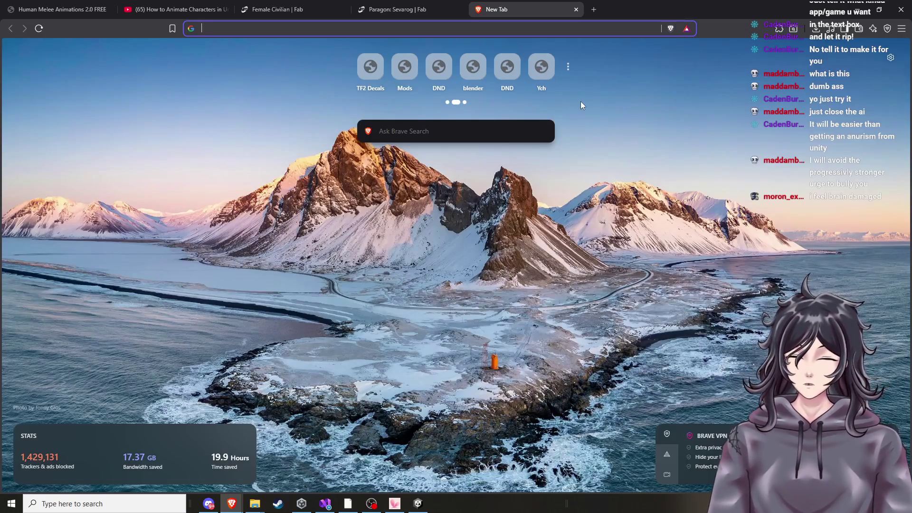
{"action": "type", "text": "goog"}
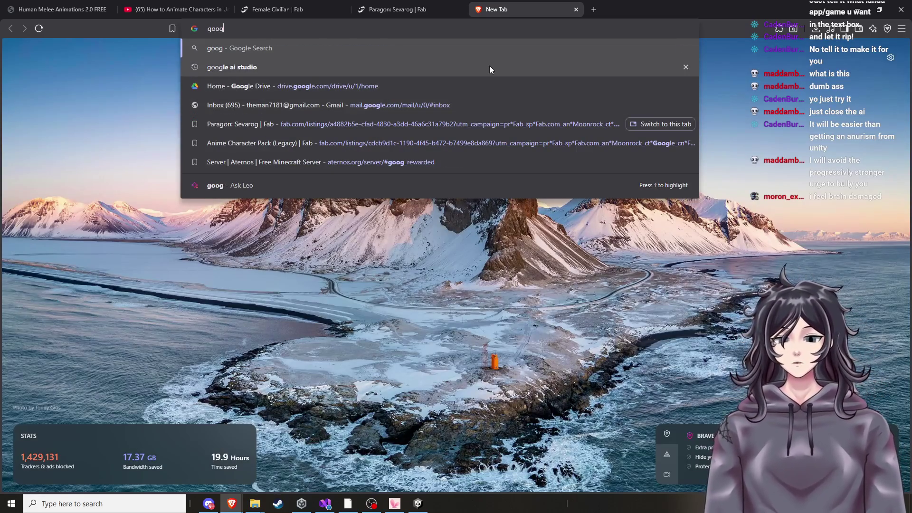
{"action": "left_click", "coordinate": [489, 67]}
{"action": "left_click", "coordinate": [360, 314]}
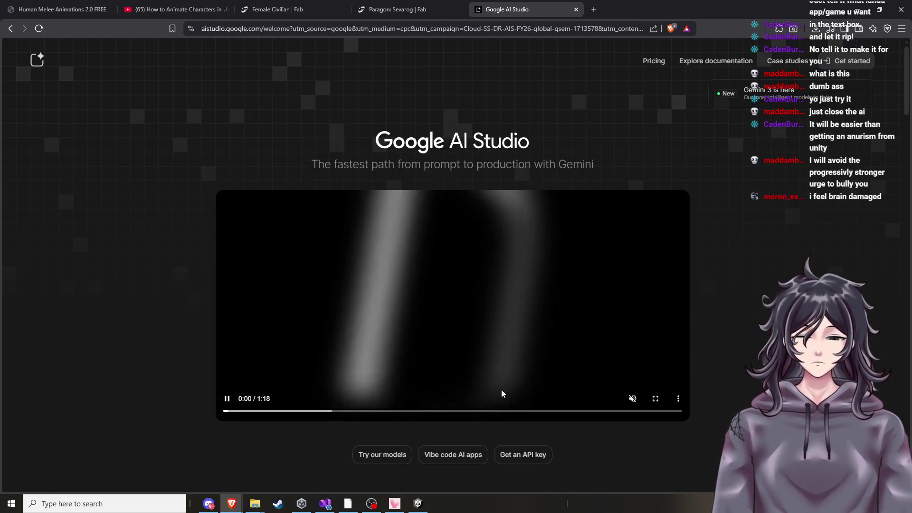
{"action": "left_click", "coordinate": [465, 461]}
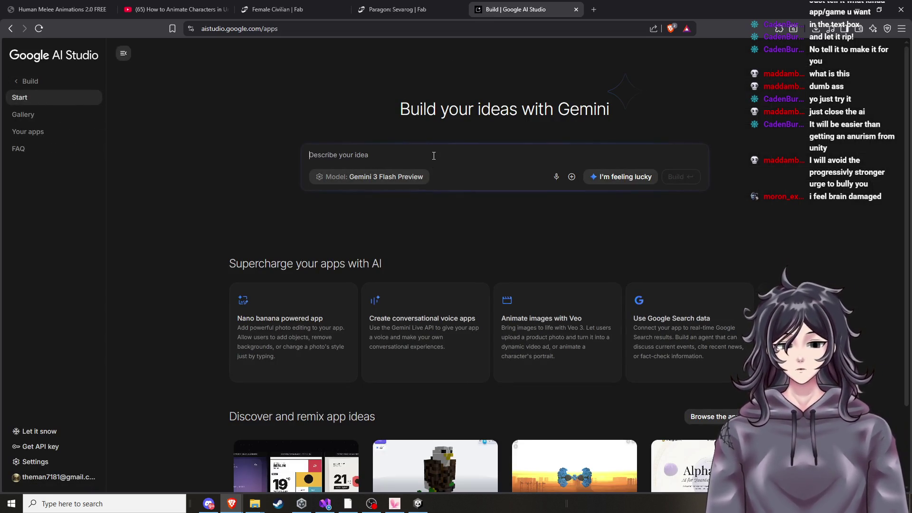
Draft a question about the unanimated Unity model in the prompt, then cut it out
{"action": "type", "text": "Wh"}
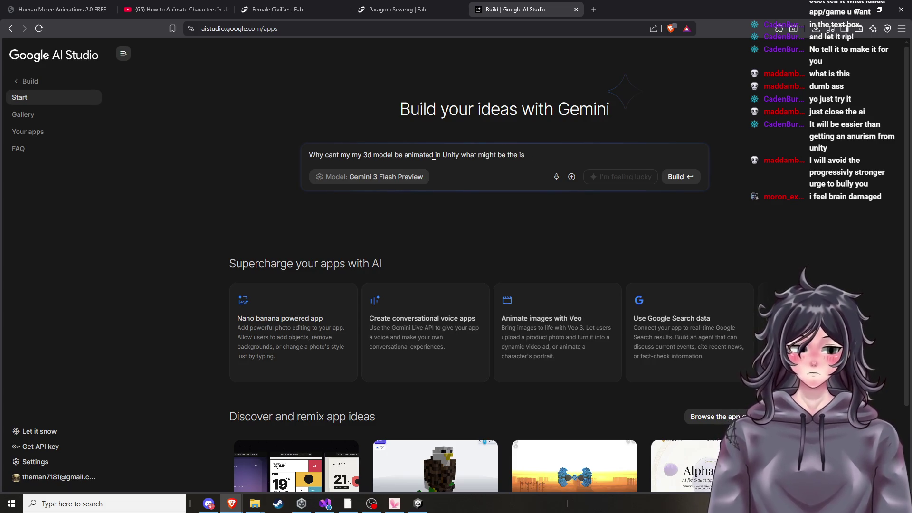
{"action": "key", "text": "shift+Return"}
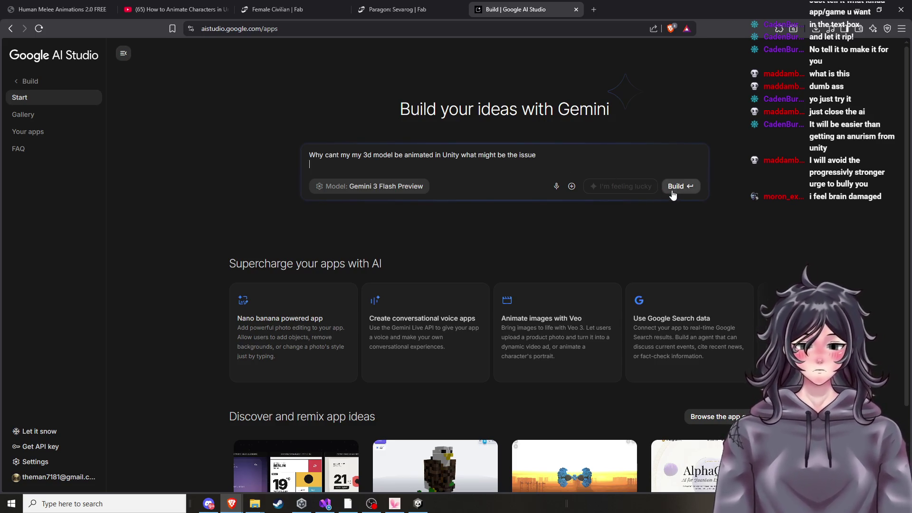
{"action": "left_click_drag", "start_coordinate": [558, 155], "coordinate": [303, 160]}
{"action": "key", "text": "ctrl+c"}
{"action": "right_click", "coordinate": [354, 160]}
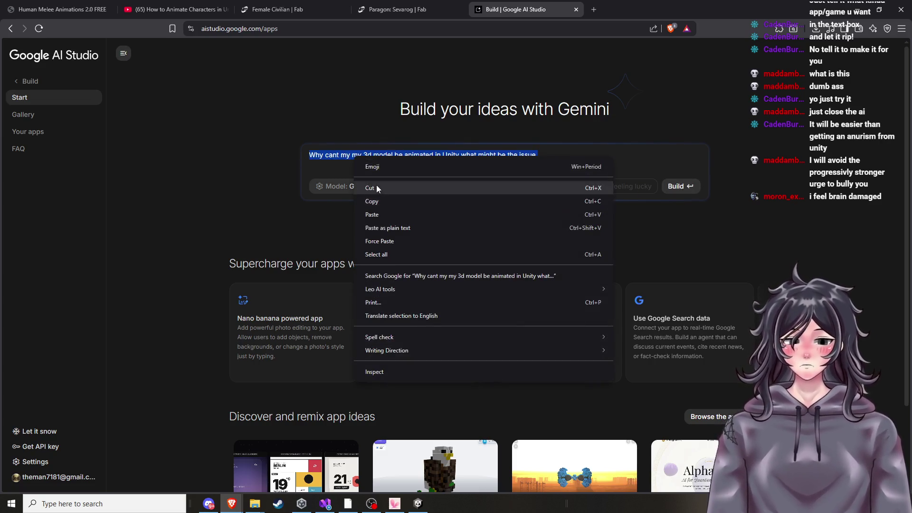
{"action": "left_click", "coordinate": [376, 188]}
{"action": "left_click", "coordinate": [595, 14]}
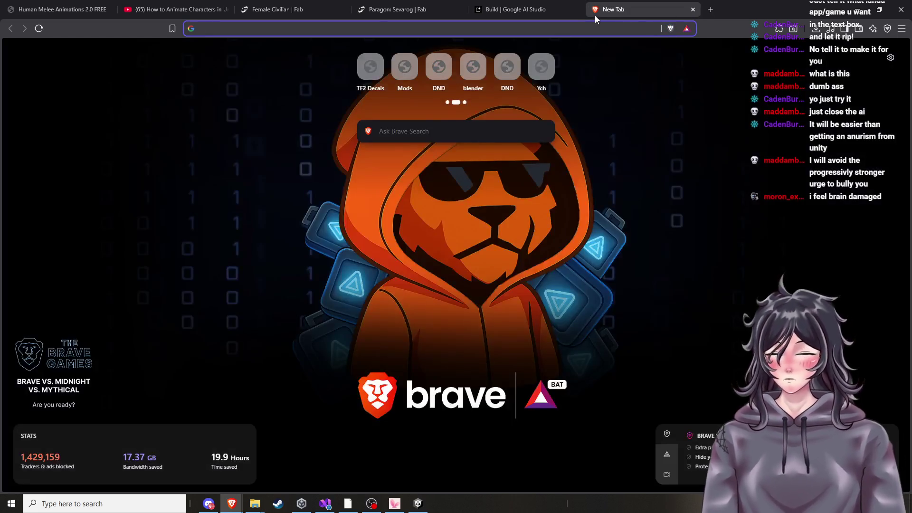
Search for ChatGPT, open chatgpt.com, and send the pasted Unity animation question
{"action": "type", "text": "cha"}
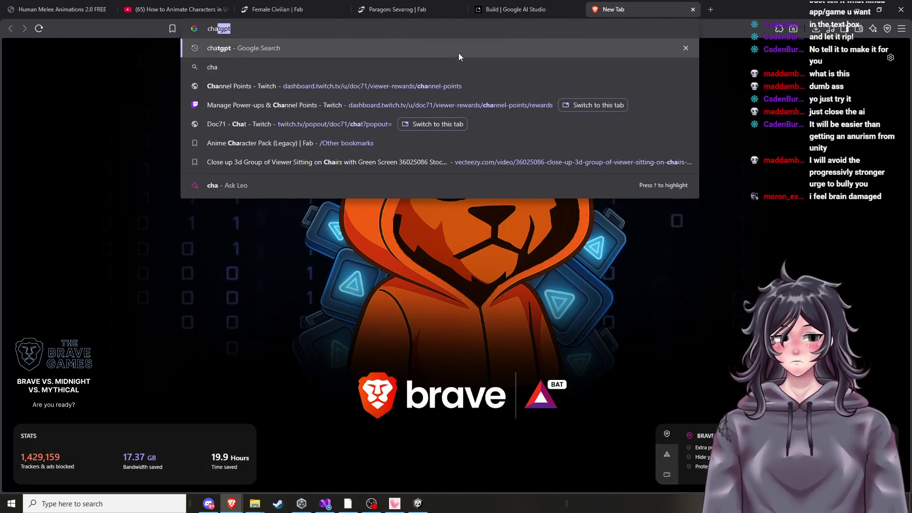
{"action": "left_click", "coordinate": [459, 53]}
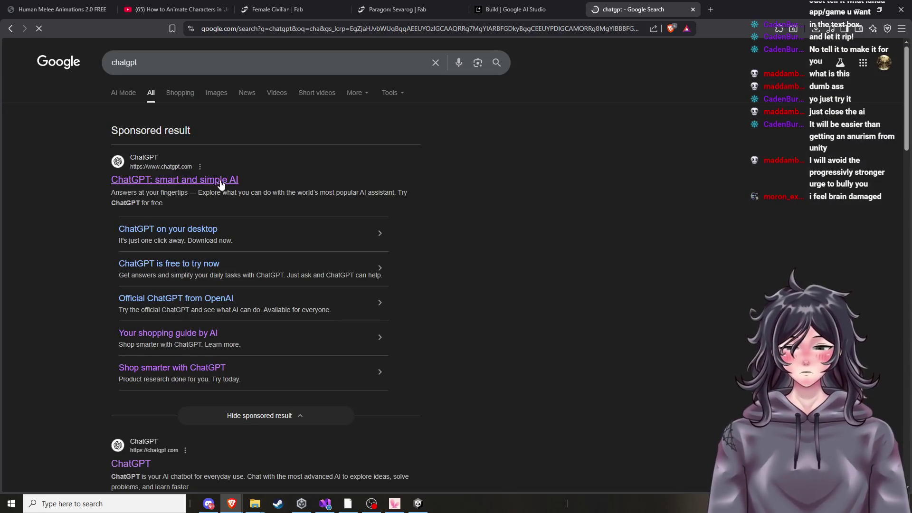
{"action": "left_click", "coordinate": [218, 183]}
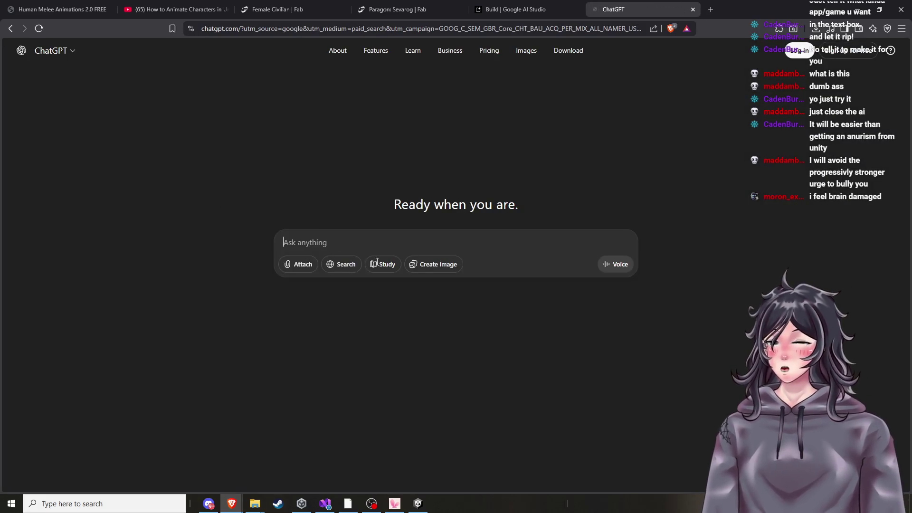
{"action": "key", "text": "ctrl+v"}
{"action": "right_click", "coordinate": [374, 243]}
{"action": "left_click", "coordinate": [632, 299]}
{"action": "left_click", "coordinate": [626, 265]}
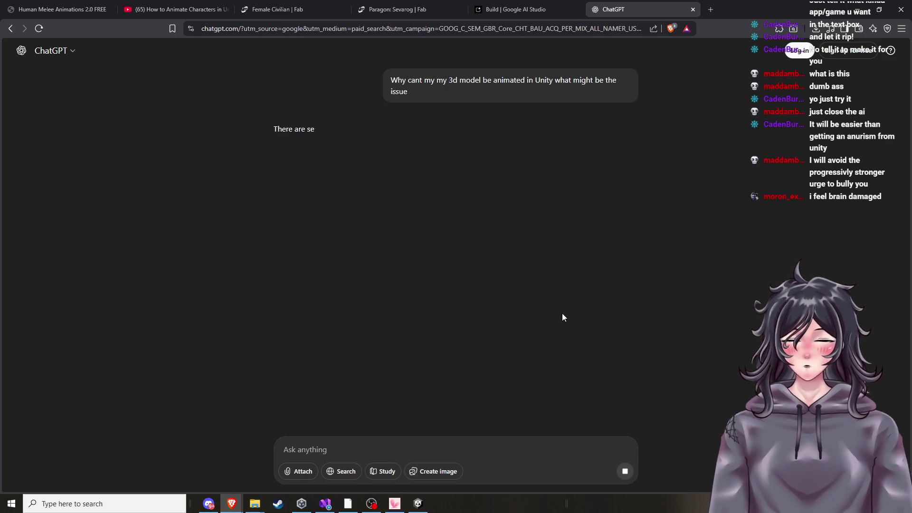
Scroll through ChatGPT's troubleshooting checklist, then Alt+Tab back to Unity
{"action": "type", "text": "x"}
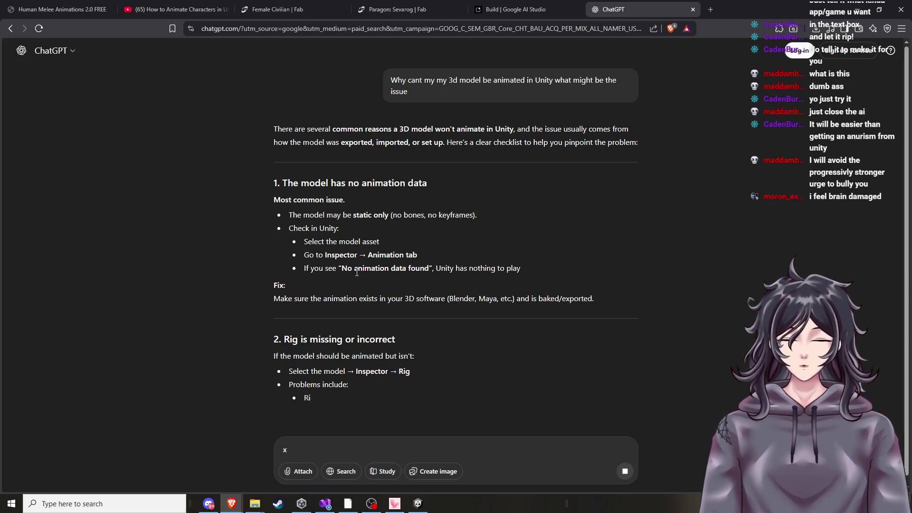
{"action": "scroll", "coordinate": [397, 282], "scroll_direction": "down", "scroll_amount": 1}
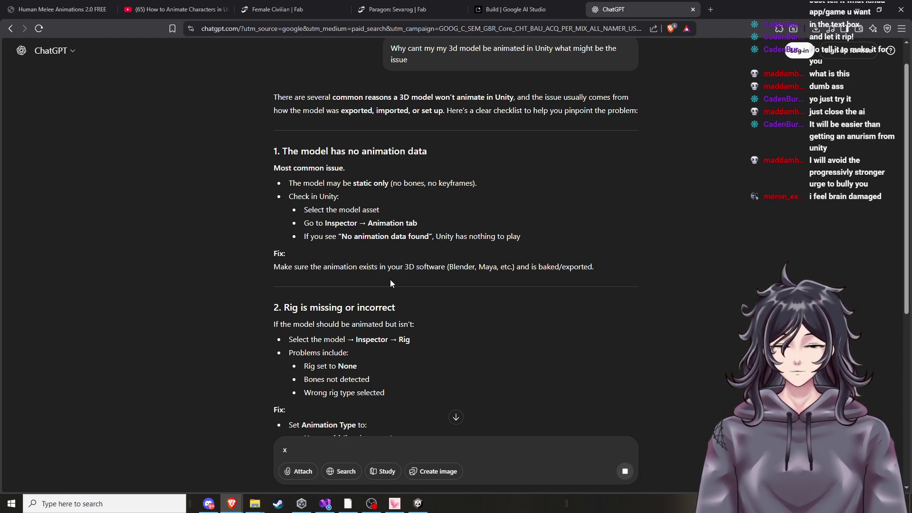
{"action": "scroll", "coordinate": [386, 288], "scroll_direction": "down", "scroll_amount": 3}
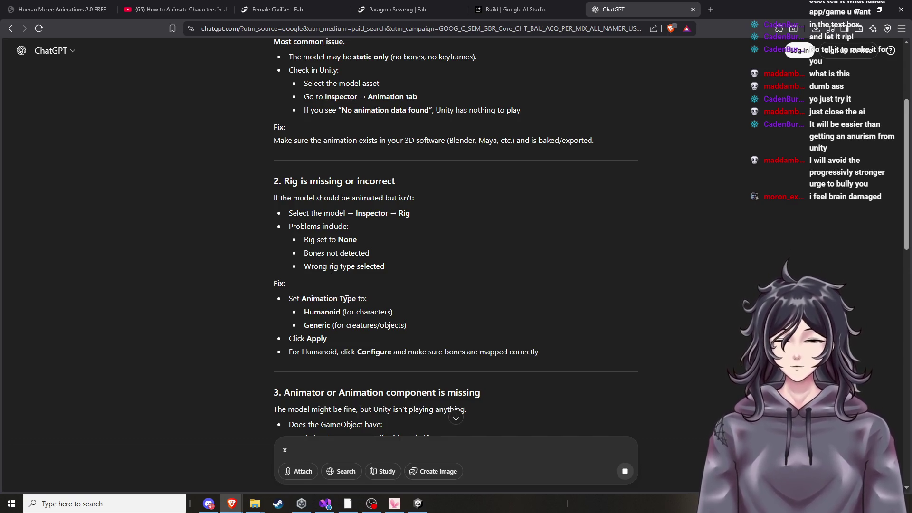
{"action": "scroll", "coordinate": [346, 296], "scroll_direction": "down", "scroll_amount": 3}
{"action": "key", "text": "alt+Tab"}
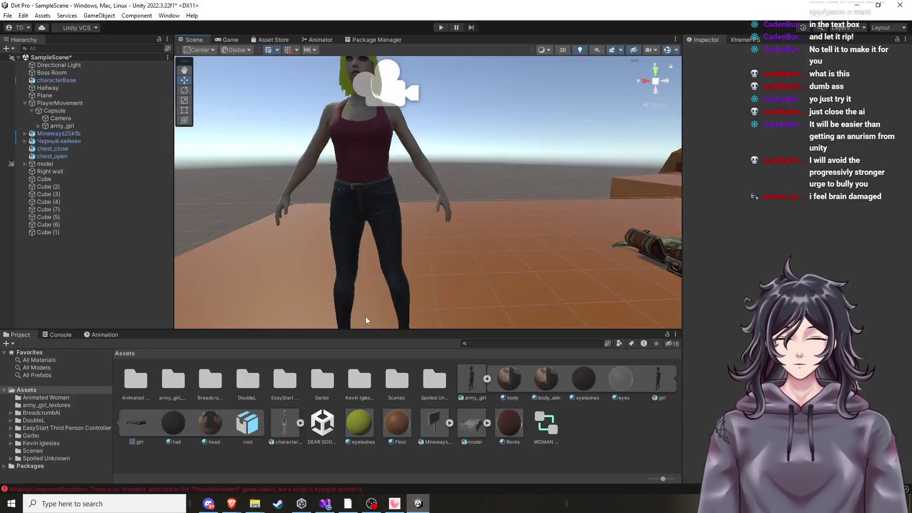
Expand army_girl and root in the Hierarchy down to the pelvis bone, then switch to YouTube
{"action": "left_click_drag", "start_coordinate": [357, 168], "coordinate": [365, 163]}
{"action": "left_click", "coordinate": [58, 127]}
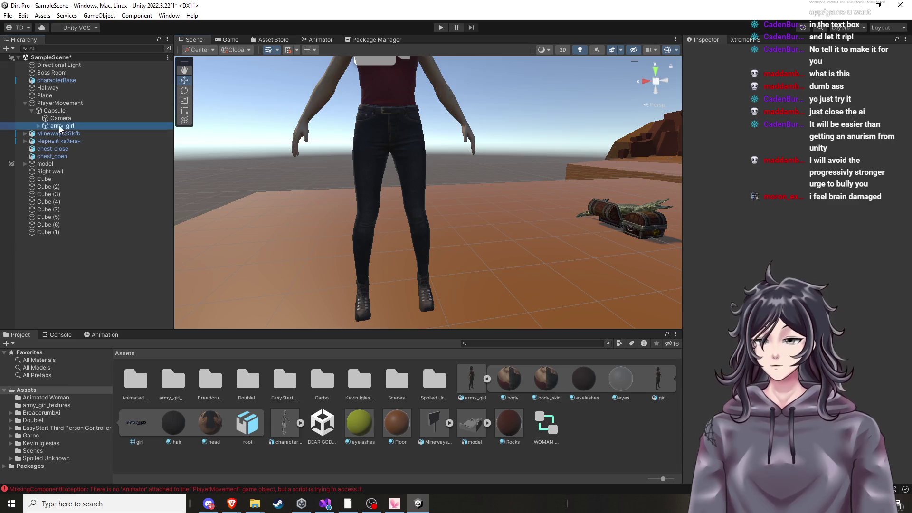
{"action": "left_click", "coordinate": [38, 126]}
{"action": "left_click", "coordinate": [54, 142]}
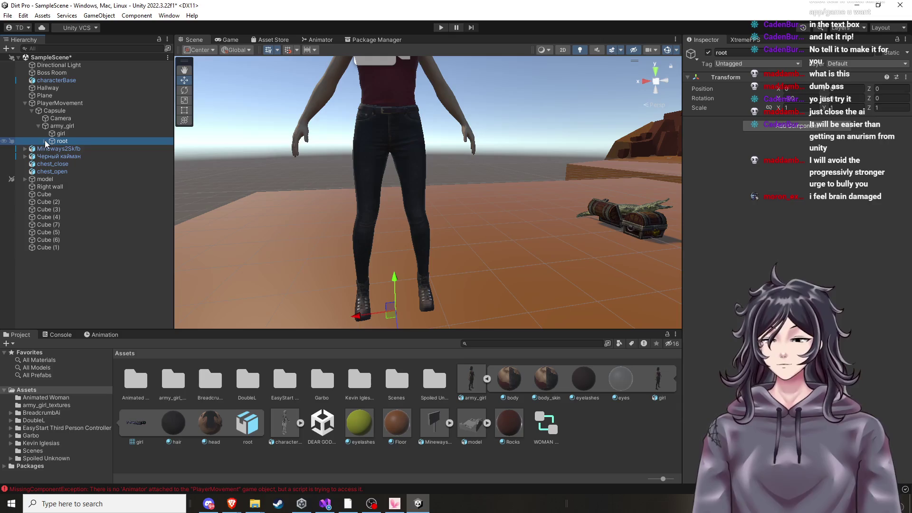
{"action": "left_click", "coordinate": [45, 142]}
{"action": "left_click", "coordinate": [67, 164]}
{"action": "left_click", "coordinate": [62, 141]}
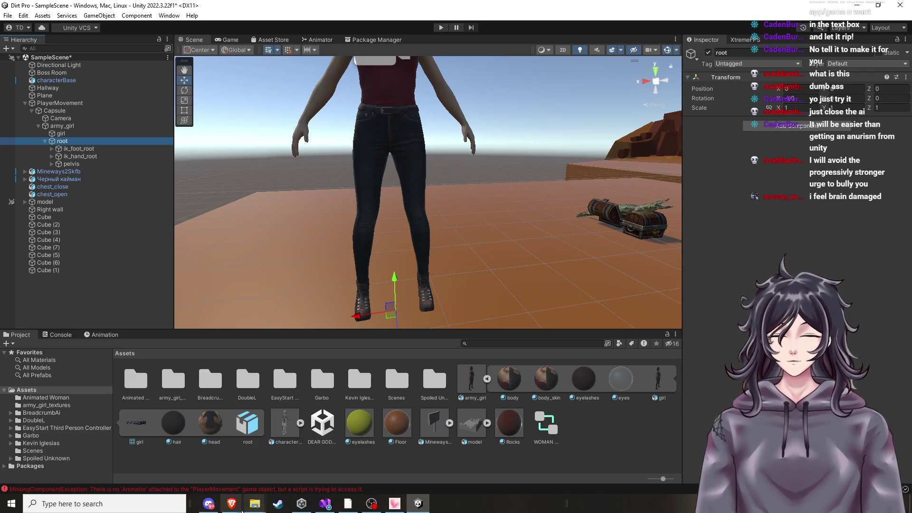
{"action": "mouse_move", "coordinate": [233, 506]}
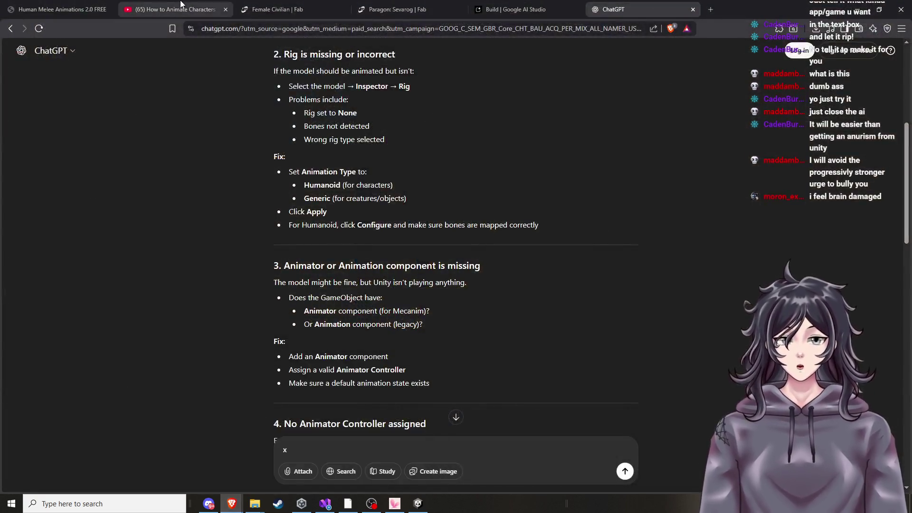
{"action": "left_click", "coordinate": [381, 480]}
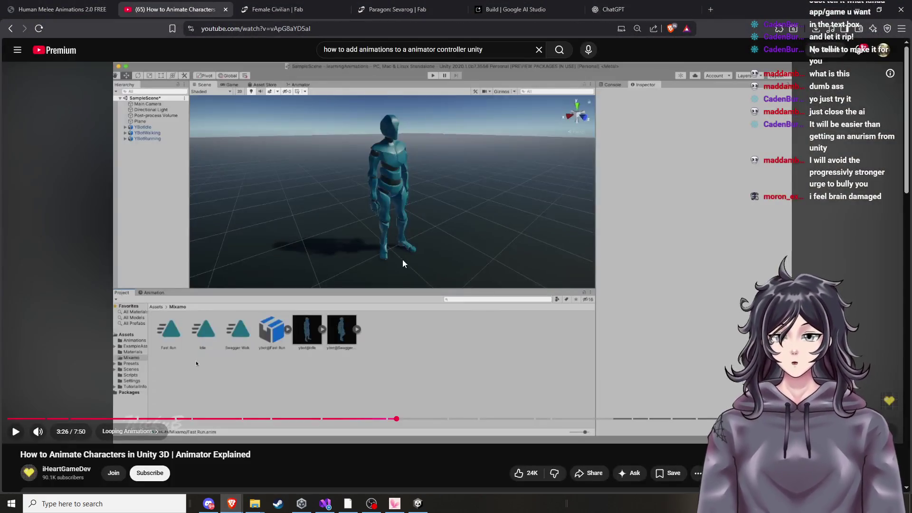
Scrub the tutorial through 1:38–2:05 for the Animator Controller section, then reopen Unity's Animator graph
{"action": "left_click", "coordinate": [403, 264]}
{"action": "left_click_drag", "start_coordinate": [236, 419], "coordinate": [167, 420]}
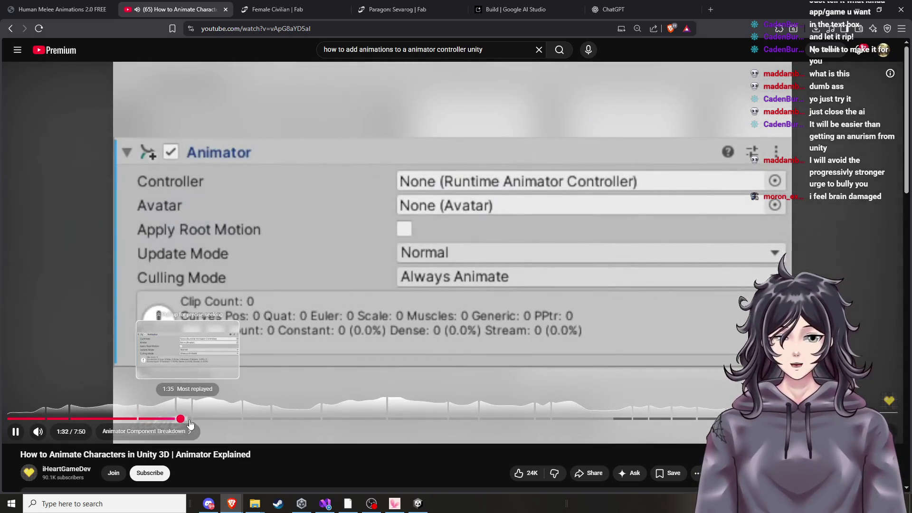
{"action": "left_click", "coordinate": [190, 419]}
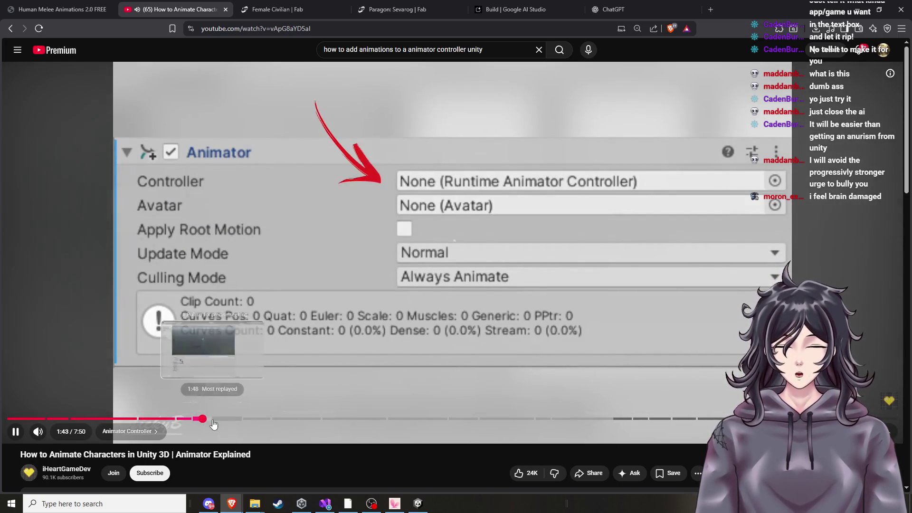
{"action": "left_click", "coordinate": [205, 419]}
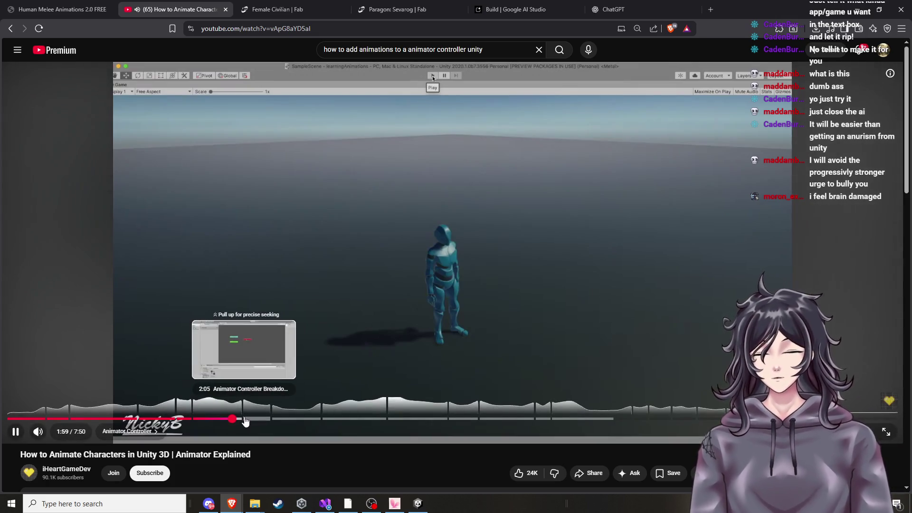
{"action": "left_click", "coordinate": [244, 421]}
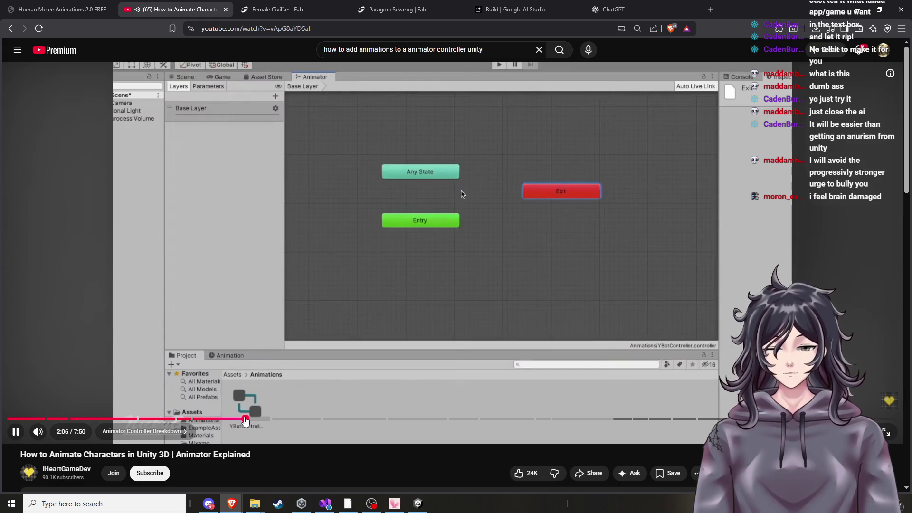
{"action": "key", "text": "alt+Tab"}
{"action": "left_click", "coordinate": [321, 40]}
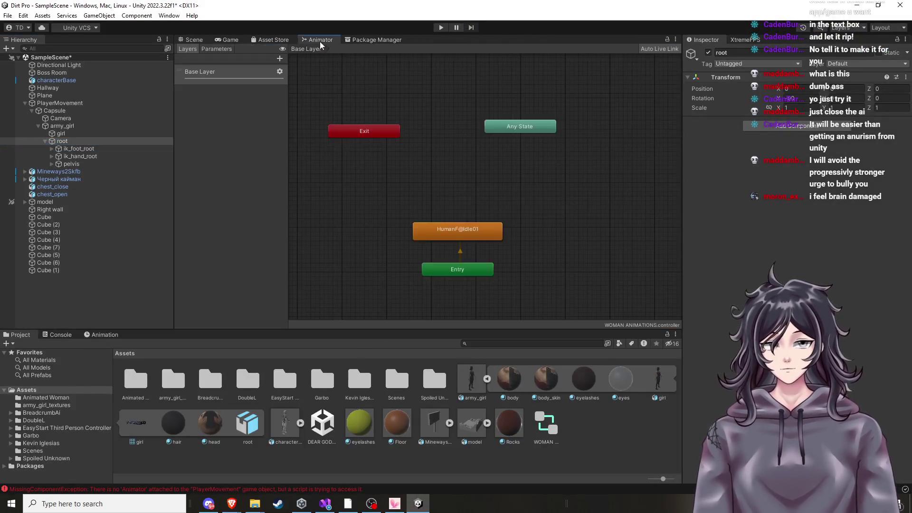
Move the Entry node beside HumanF@Idle01, confirm it's the layer default state, then return to YouTube
{"action": "scroll", "coordinate": [413, 185], "scroll_direction": "down", "scroll_amount": 2}
{"action": "scroll", "coordinate": [412, 190], "scroll_direction": "up", "scroll_amount": 1}
{"action": "left_click", "coordinate": [428, 245]}
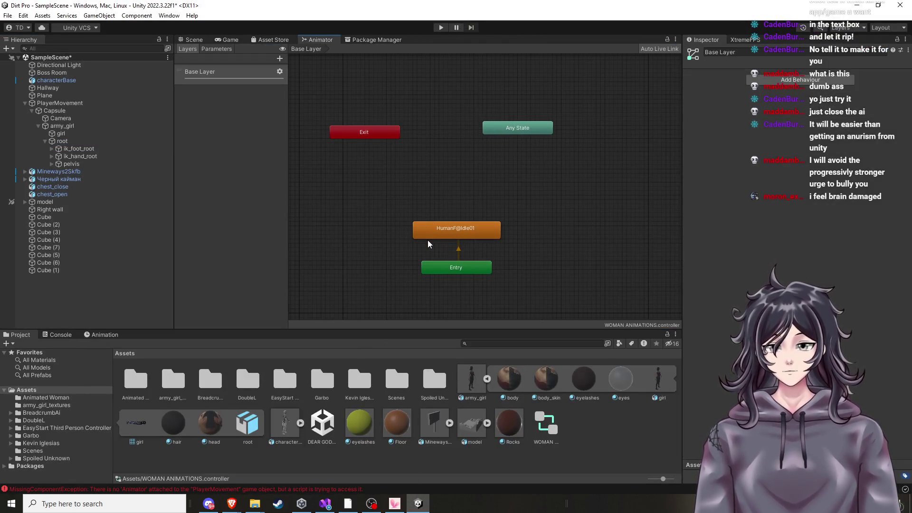
{"action": "left_click", "coordinate": [440, 237]}
{"action": "left_click_drag", "start_coordinate": [453, 269], "coordinate": [340, 229]}
{"action": "left_click", "coordinate": [455, 240]}
{"action": "right_click", "coordinate": [452, 233]}
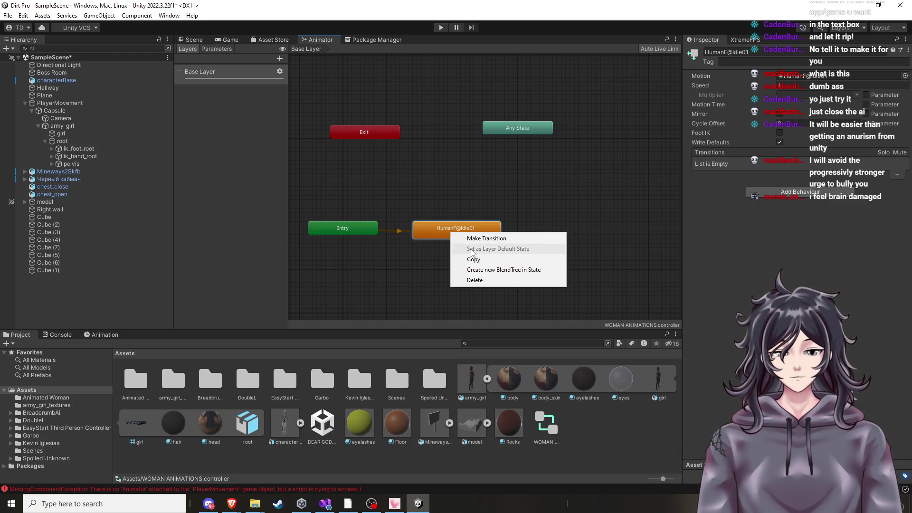
{"action": "left_click", "coordinate": [410, 190]}
{"action": "mouse_move", "coordinate": [232, 503]}
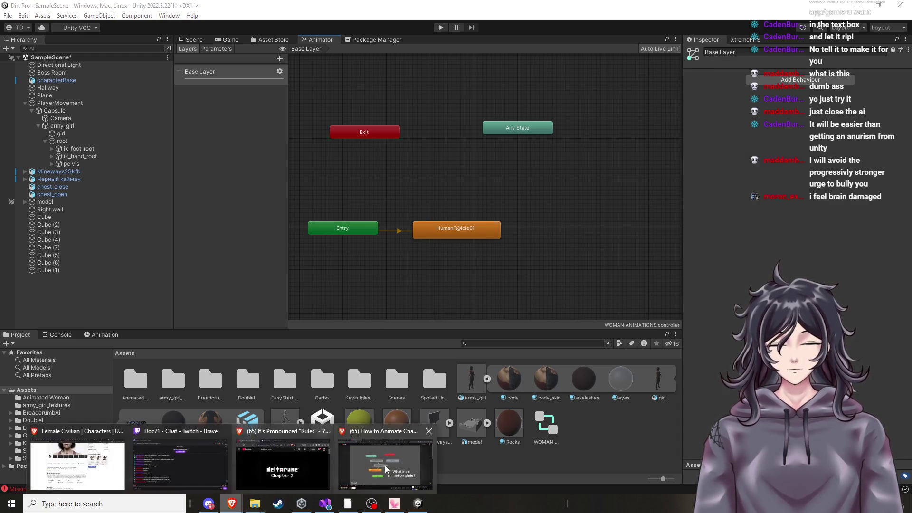
{"action": "left_click", "coordinate": [386, 468]}
Skip the YouTube tutorial forward in 5-second jumps to about 3:29, then return to Unity's Animator
{"action": "key", "text": "Right"}
{"action": "key", "text": "Right"}
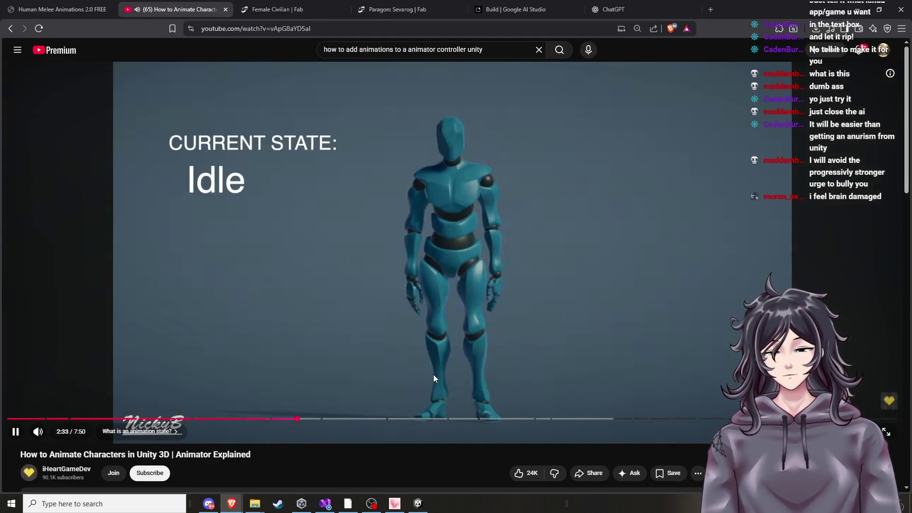
{"action": "key", "text": "Right"}
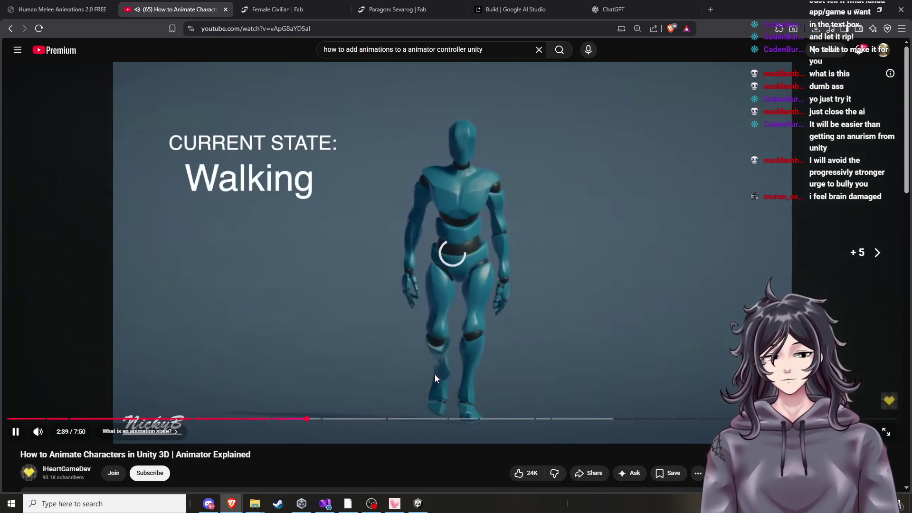
{"action": "key", "text": "Right"}
{"action": "key", "text": "Right"}
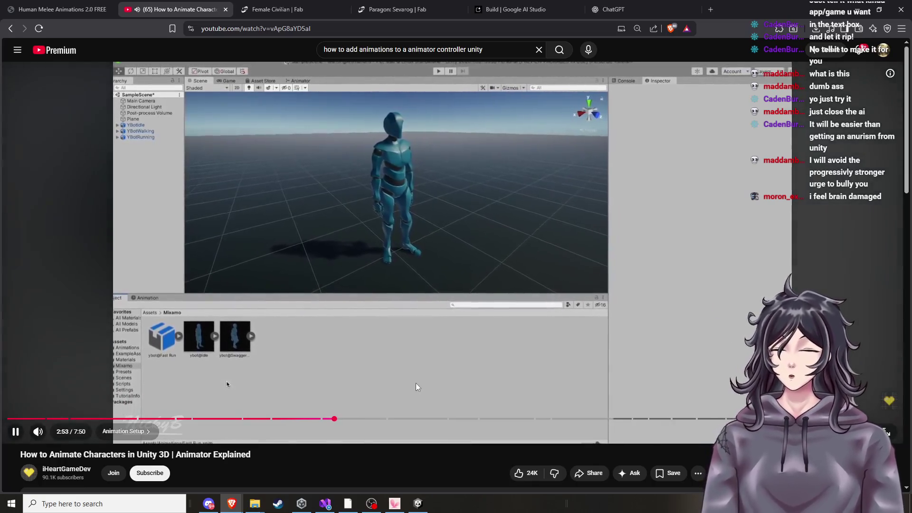
{"action": "key", "text": "Right"}
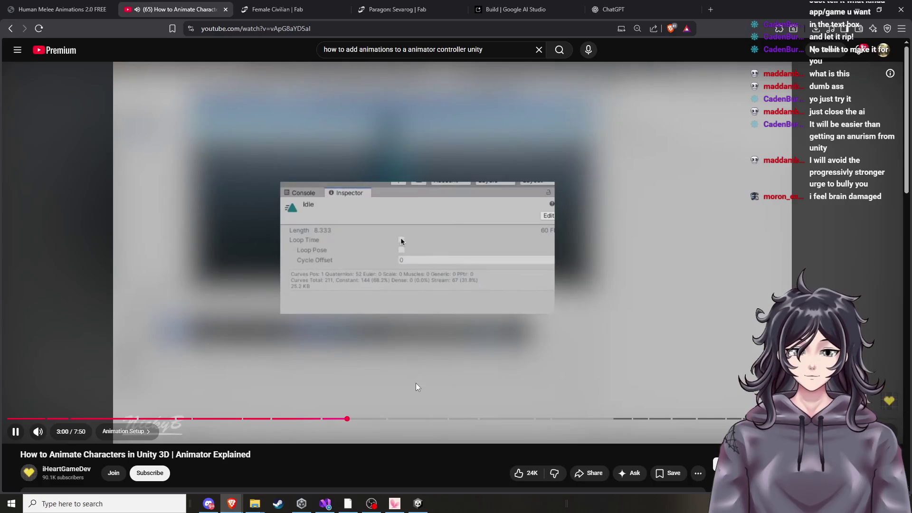
{"action": "key", "text": "Right"}
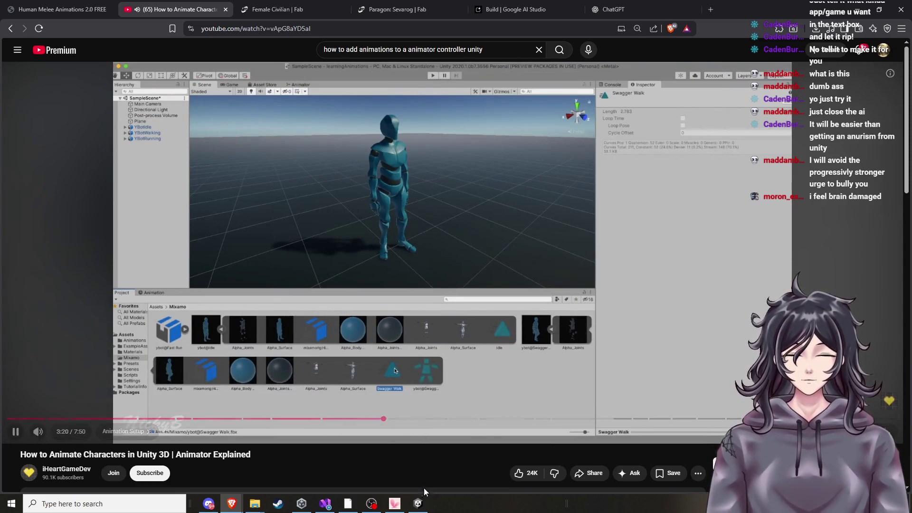
{"action": "mouse_move", "coordinate": [418, 507]}
{"action": "left_click", "coordinate": [425, 437]}
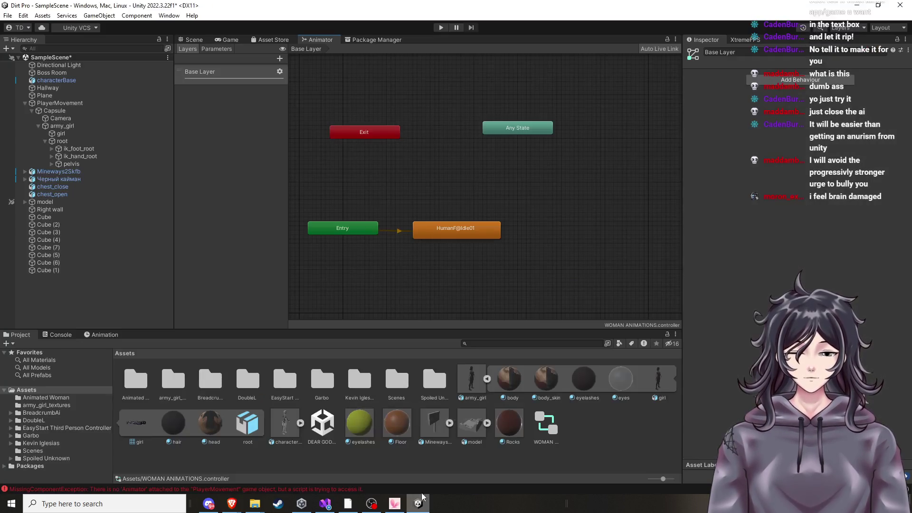
Rearrange the Animator graph with the idle state above Entry and Any State moved lower
{"action": "mouse_move", "coordinate": [359, 219]}
{"action": "left_mouse_down"}
{"action": "mouse_move", "coordinate": [417, 299]}
{"action": "mouse_move", "coordinate": [399, 267]}
{"action": "mouse_move", "coordinate": [430, 281]}
{"action": "left_mouse_up"}
{"action": "mouse_move", "coordinate": [455, 231]}
{"action": "left_mouse_down"}
{"action": "mouse_move", "coordinate": [420, 236]}
{"action": "mouse_move", "coordinate": [432, 255]}
{"action": "left_mouse_up"}
{"action": "left_click_drag", "start_coordinate": [522, 124], "coordinate": [517, 169]}
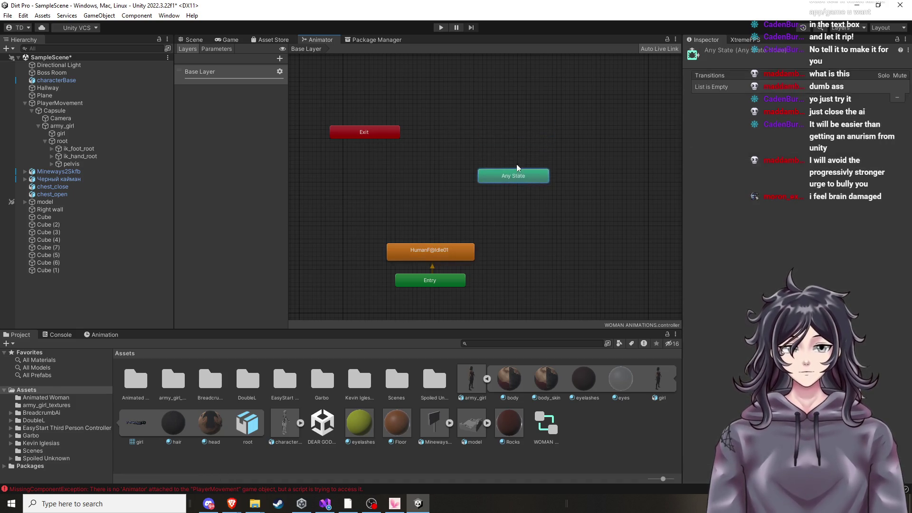
Run the scene in Play mode to test the idle animation, checking the tutorial, then stop it
{"action": "left_click", "coordinate": [439, 28]}
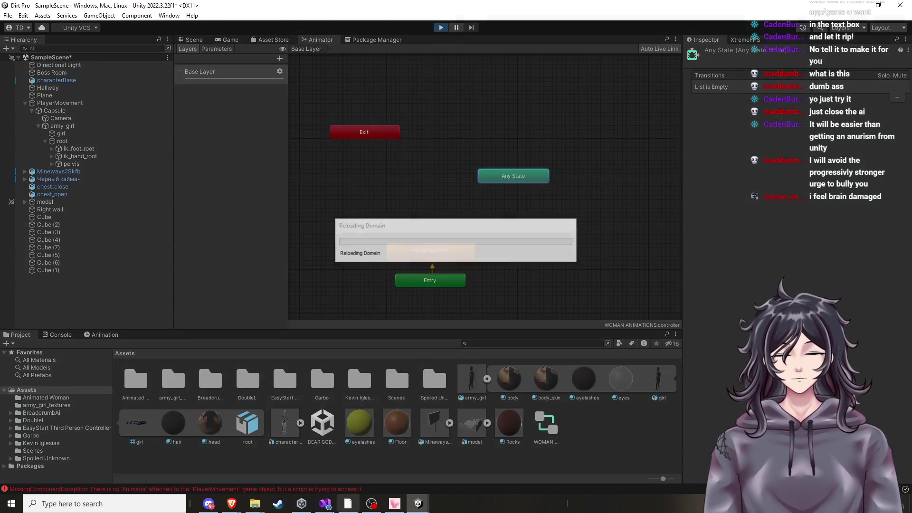
{"action": "mouse_move", "coordinate": [232, 504]}
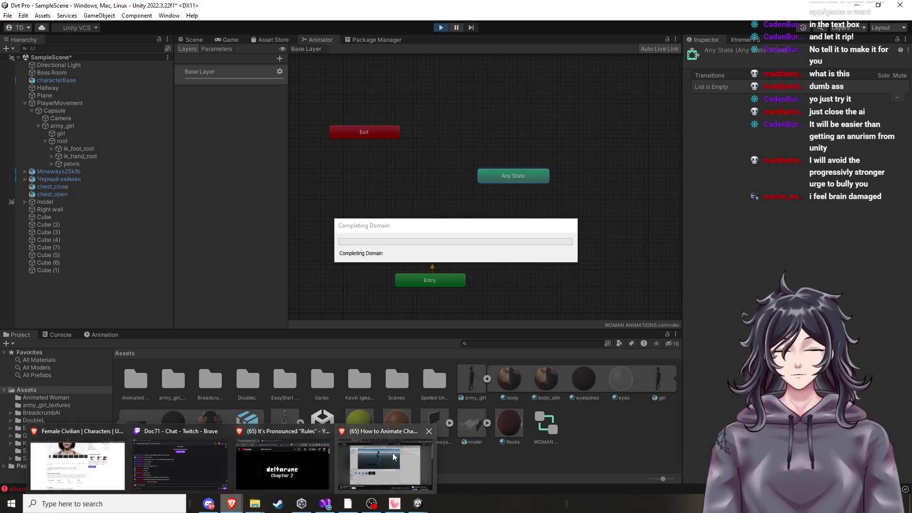
{"action": "left_click", "coordinate": [386, 458]}
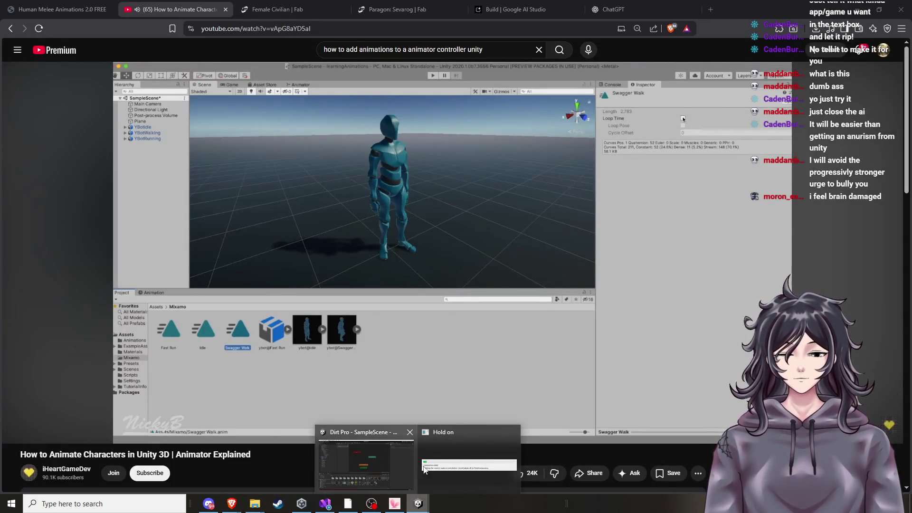
{"action": "key", "text": "alt+Tab"}
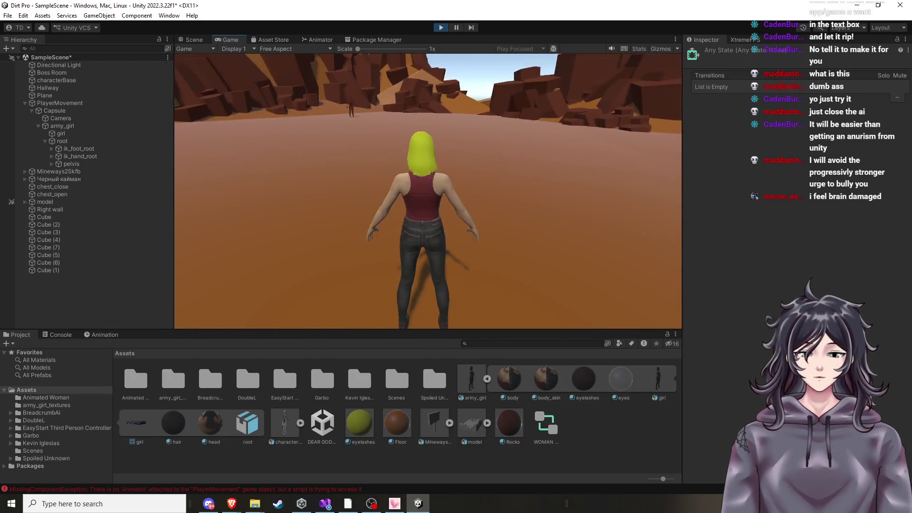
{"action": "left_click", "coordinate": [441, 28]}
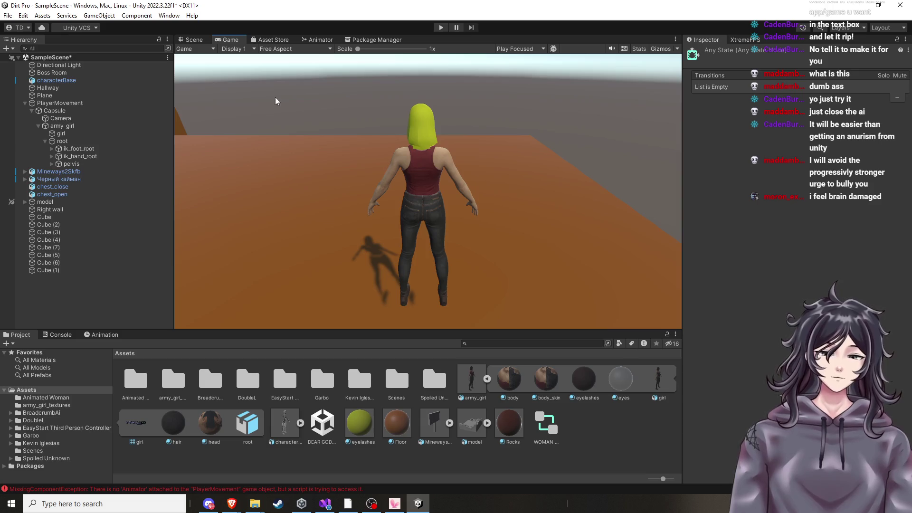
Switch to the Scene view looking down on the orange platform, then bring up the YouTube tutorial
{"action": "left_click", "coordinate": [194, 39]}
{"action": "scroll", "coordinate": [488, 170], "scroll_direction": "down", "scroll_amount": 5}
{"action": "mouse_move", "coordinate": [541, 206]}
{"action": "left_mouse_down"}
{"action": "mouse_move", "coordinate": [528, 241]}
{"action": "mouse_move", "coordinate": [530, 295]}
{"action": "mouse_move", "coordinate": [489, 304]}
{"action": "left_mouse_up"}
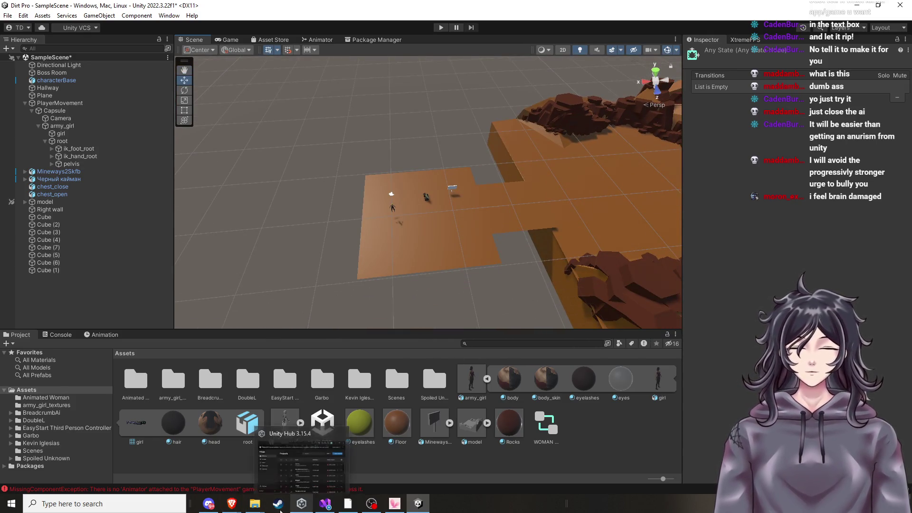
{"action": "mouse_move", "coordinate": [236, 508]}
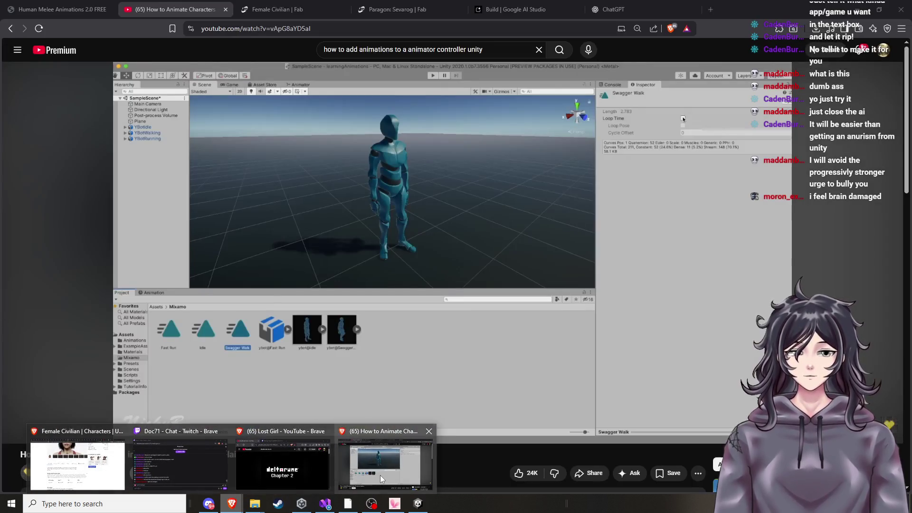
{"action": "left_click", "coordinate": [380, 475]}
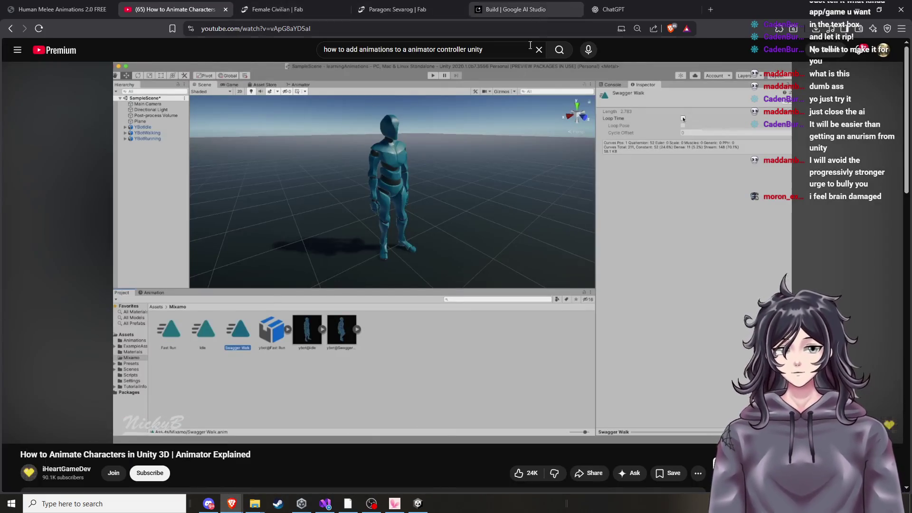
Search the Asset Store for 'interactive' using the suggested query
{"action": "mouse_move", "coordinate": [236, 508]}
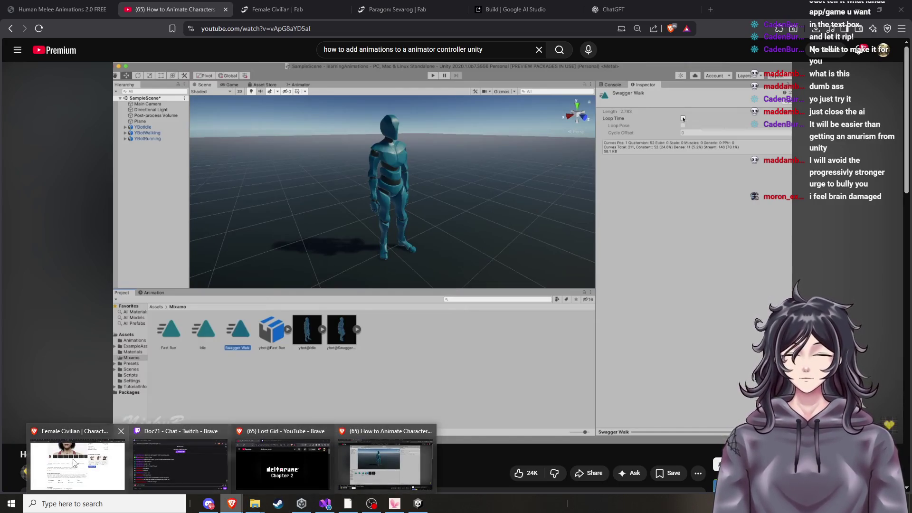
{"action": "left_click", "coordinate": [78, 458]}
{"action": "left_click", "coordinate": [289, 9]}
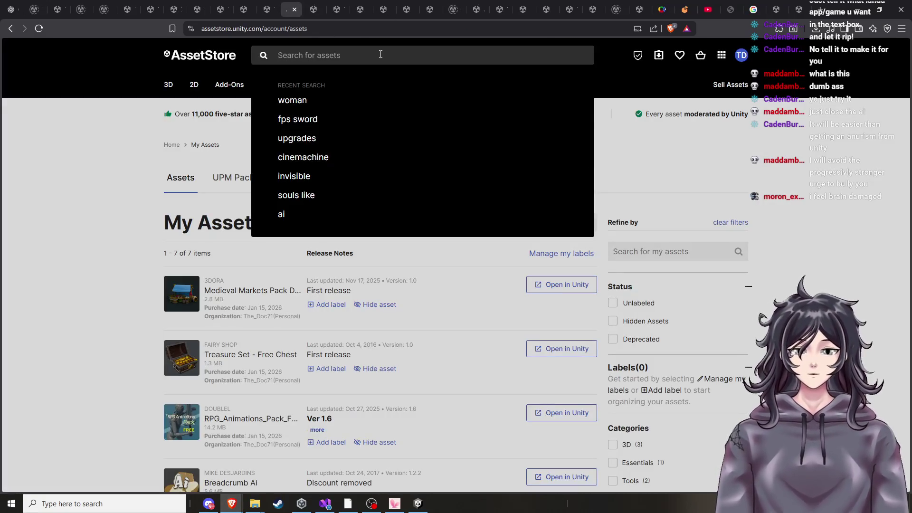
{"action": "type", "text": "intr"}
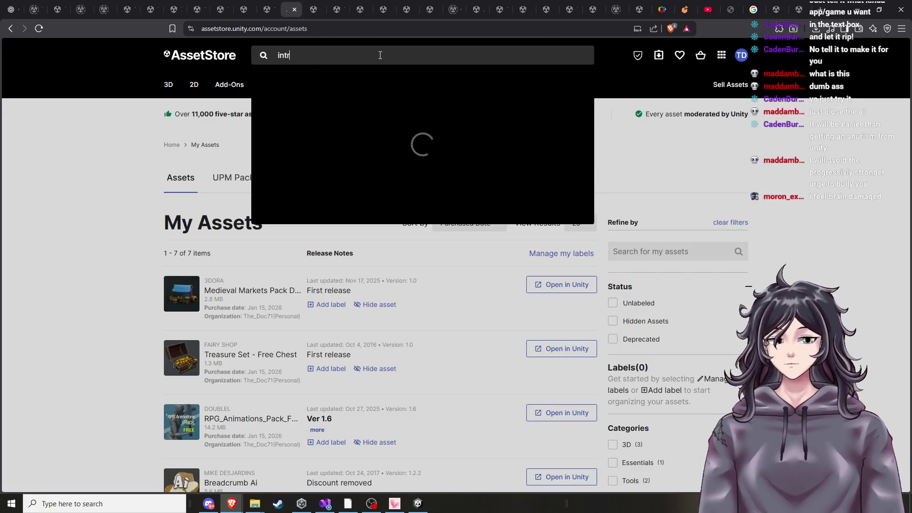
{"action": "type", "text": "ea"}
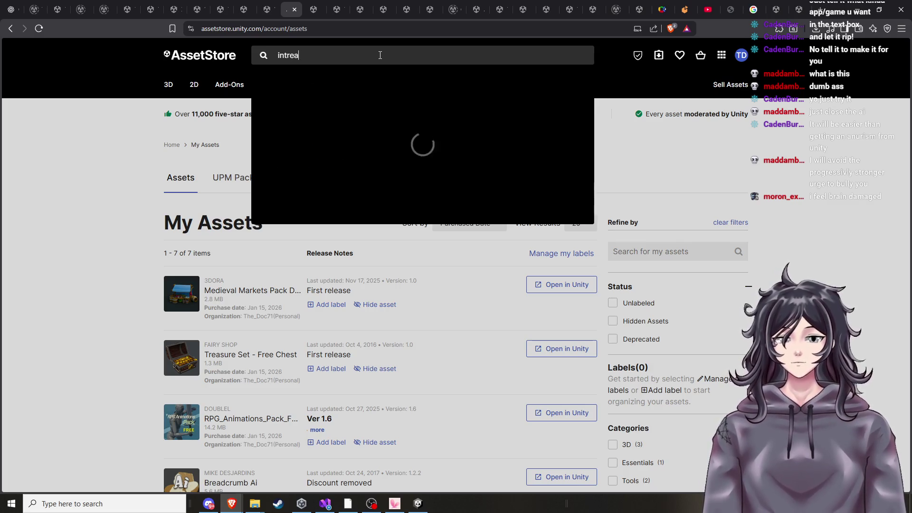
{"action": "type", "text": "ct"}
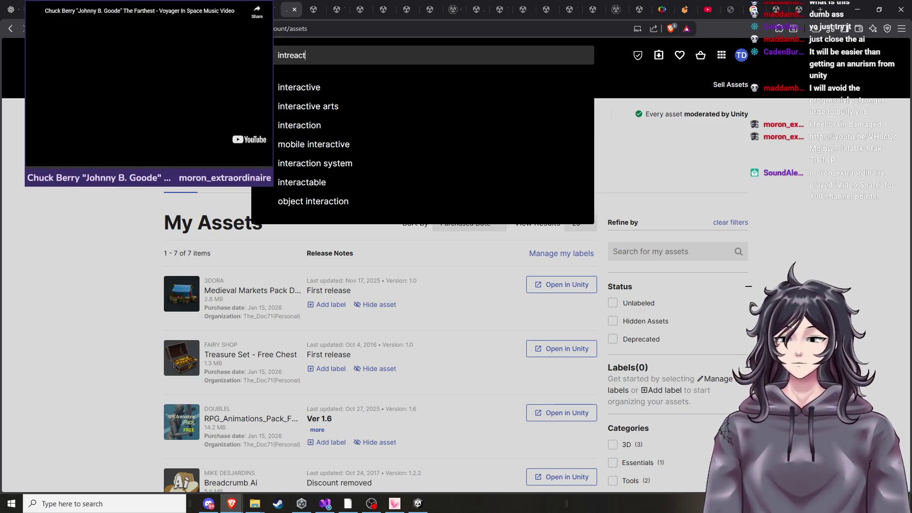
{"action": "left_click", "coordinate": [337, 90]}
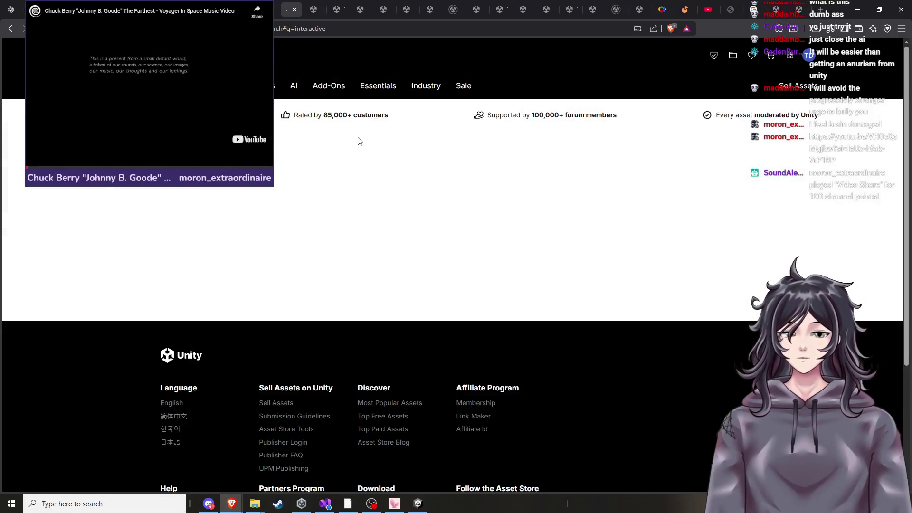
Browse the 5,385 'interactive' results, then move to the Easy npcs product page
{"action": "scroll", "coordinate": [372, 199], "scroll_direction": "down", "scroll_amount": 4}
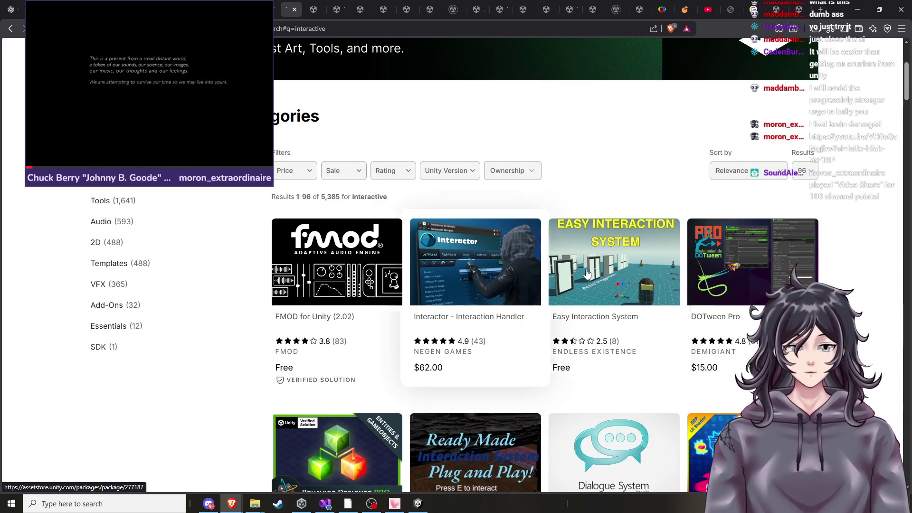
{"action": "scroll", "coordinate": [463, 308], "scroll_direction": "down", "scroll_amount": 4}
{"action": "scroll", "coordinate": [459, 306], "scroll_direction": "down", "scroll_amount": 8}
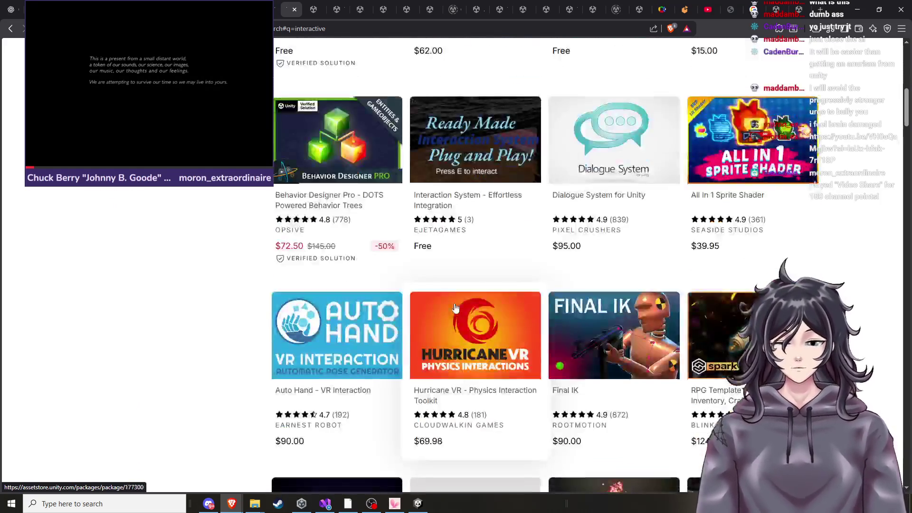
{"action": "key", "text": "ctrl+w"}
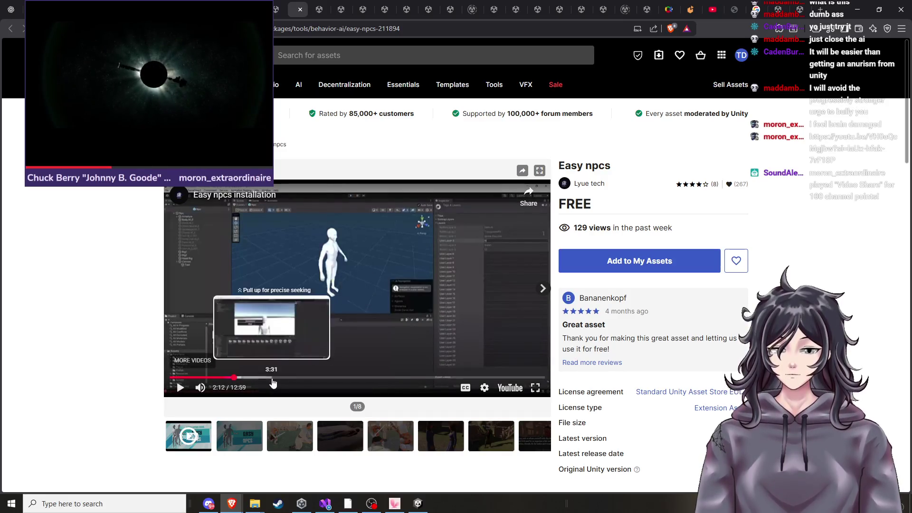
Skim the Easy npcs installation video from about 3:30 to 10:28, then return to Unity
{"action": "left_click", "coordinate": [272, 377]}
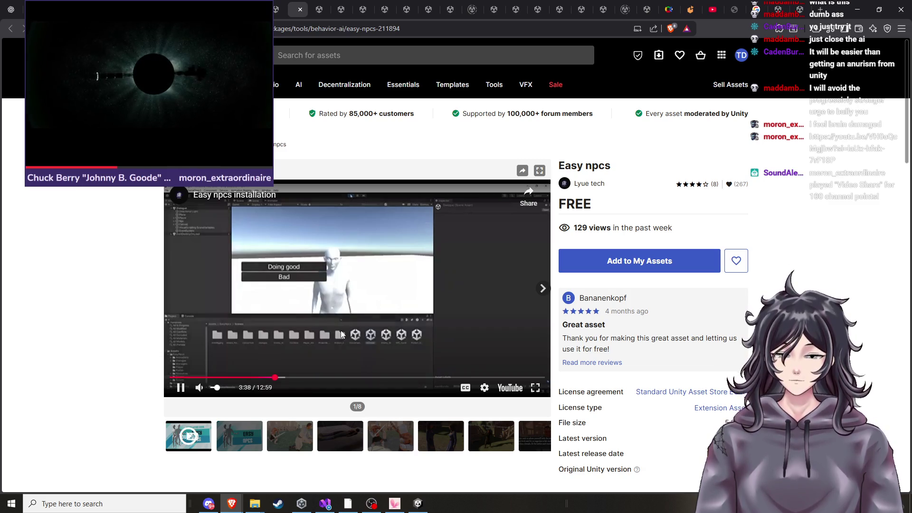
{"action": "left_click", "coordinate": [291, 377]}
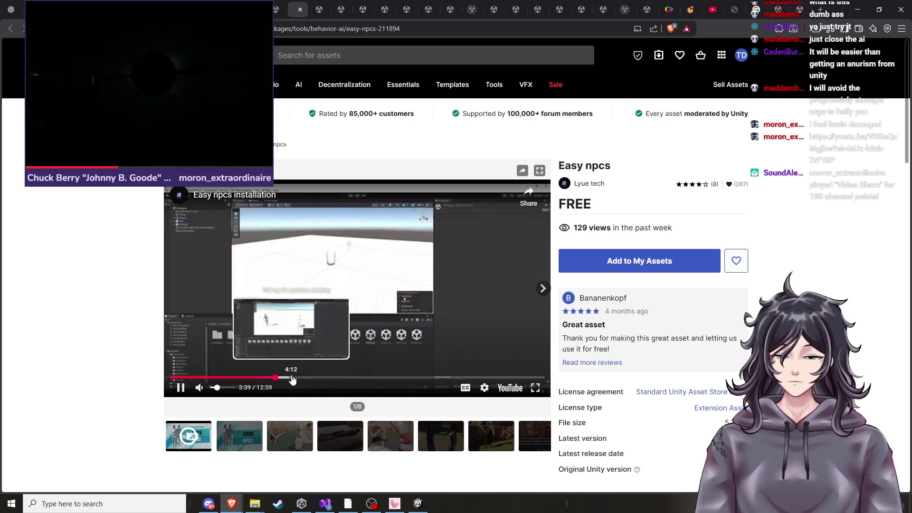
{"action": "left_click", "coordinate": [340, 378]}
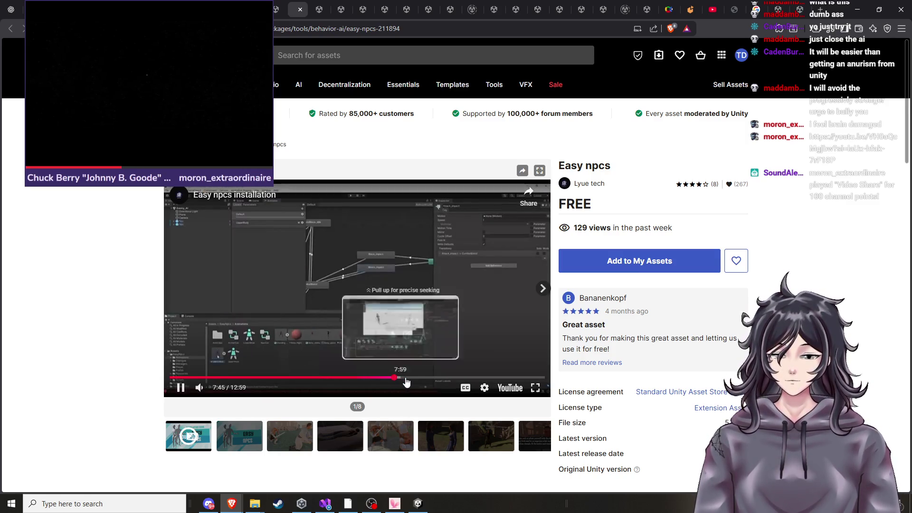
{"action": "left_click", "coordinate": [417, 379]}
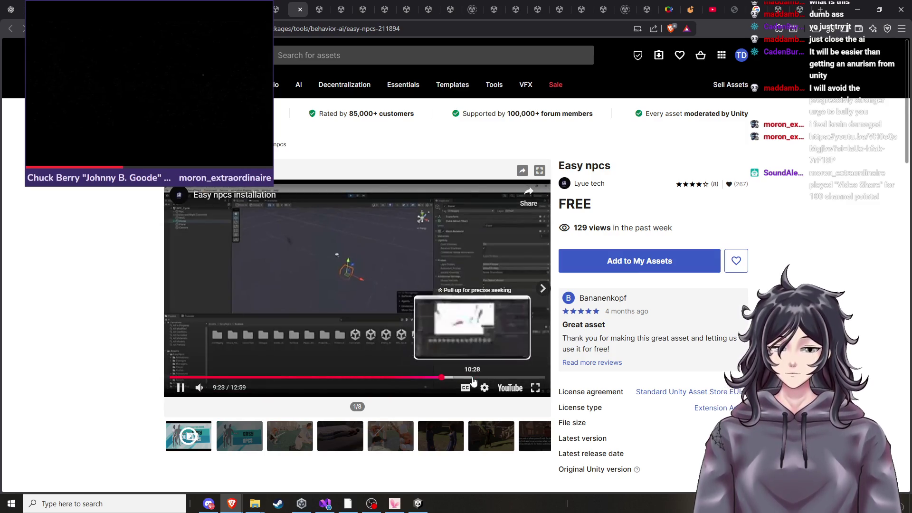
{"action": "left_click", "coordinate": [473, 379]}
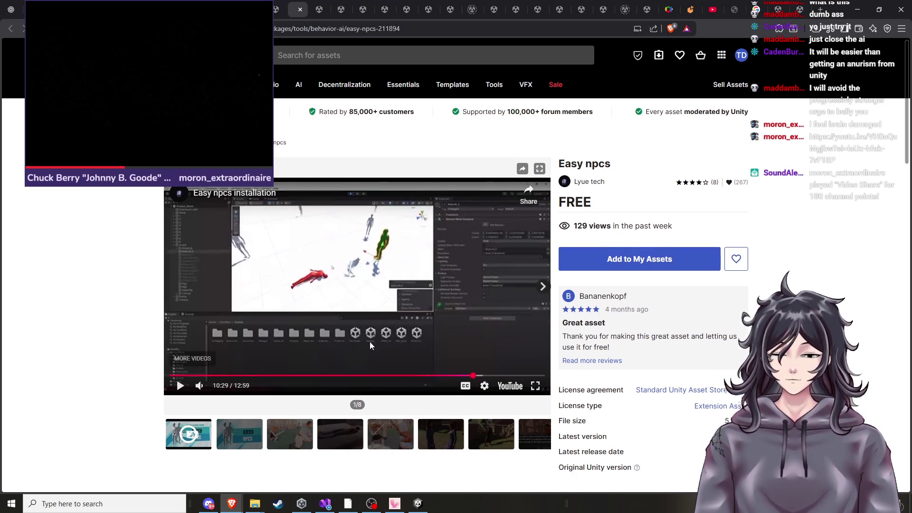
{"action": "scroll", "coordinate": [370, 352], "scroll_direction": "down", "scroll_amount": 4}
{"action": "scroll", "coordinate": [370, 354], "scroll_direction": "down", "scroll_amount": 4}
{"action": "left_click", "coordinate": [418, 503]}
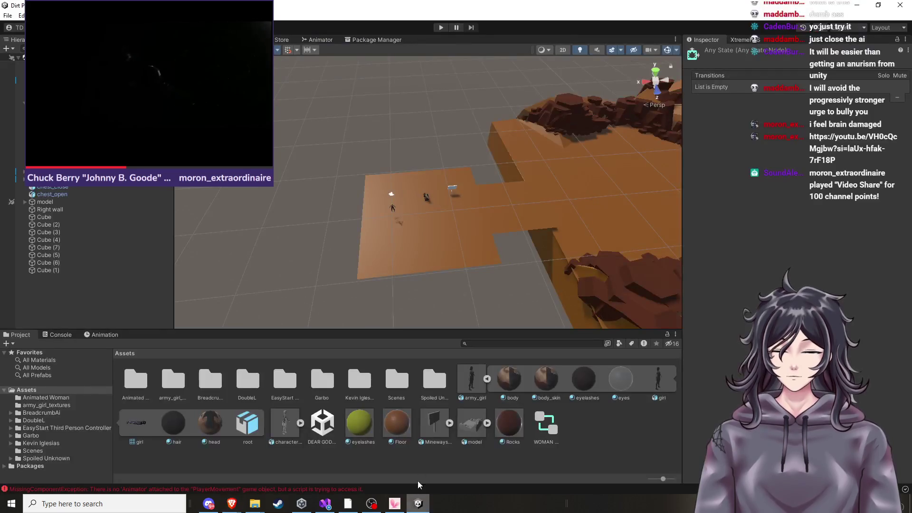
{"action": "mouse_move", "coordinate": [480, 277]}
{"action": "left_mouse_down"}
{"action": "mouse_move", "coordinate": [456, 278]}
{"action": "mouse_move", "coordinate": [488, 275]}
{"action": "left_mouse_up"}
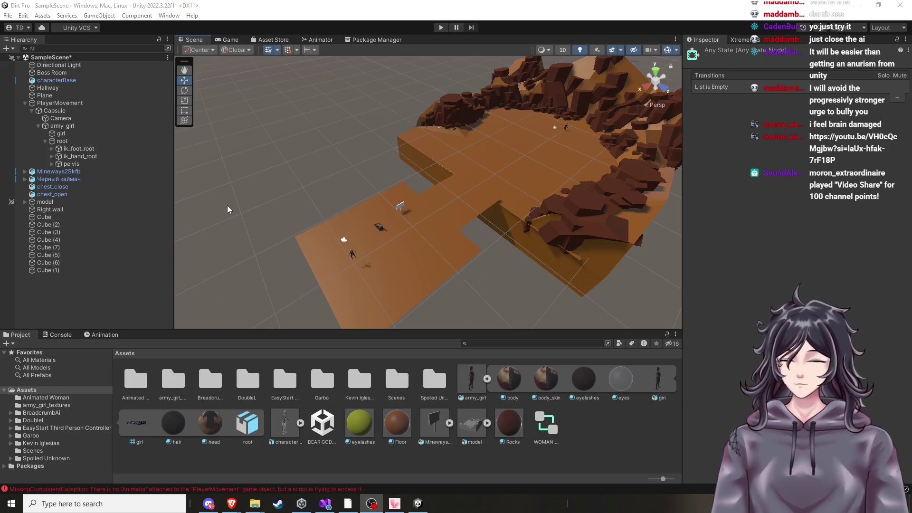
{"action": "key", "text": "alt+Tab"}
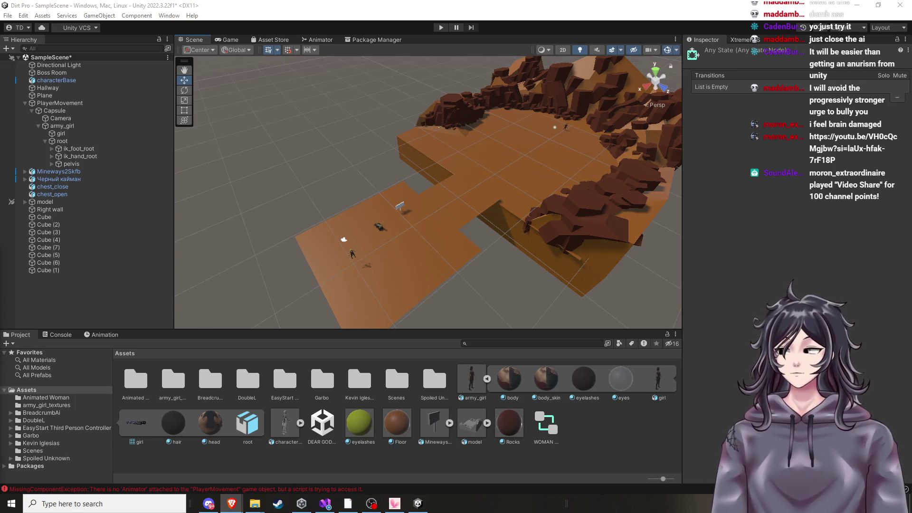
{"action": "scroll", "coordinate": [457, 220], "scroll_direction": "down", "scroll_amount": 2}
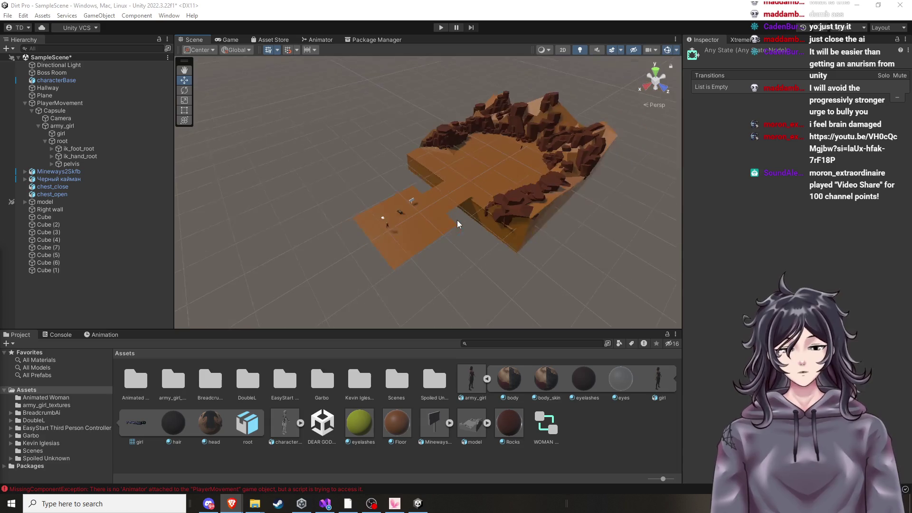
{"action": "scroll", "coordinate": [474, 232], "scroll_direction": "up", "scroll_amount": 5}
{"action": "scroll", "coordinate": [474, 233], "scroll_direction": "down", "scroll_amount": 5}
{"action": "scroll", "coordinate": [546, 221], "scroll_direction": "up", "scroll_amount": 4}
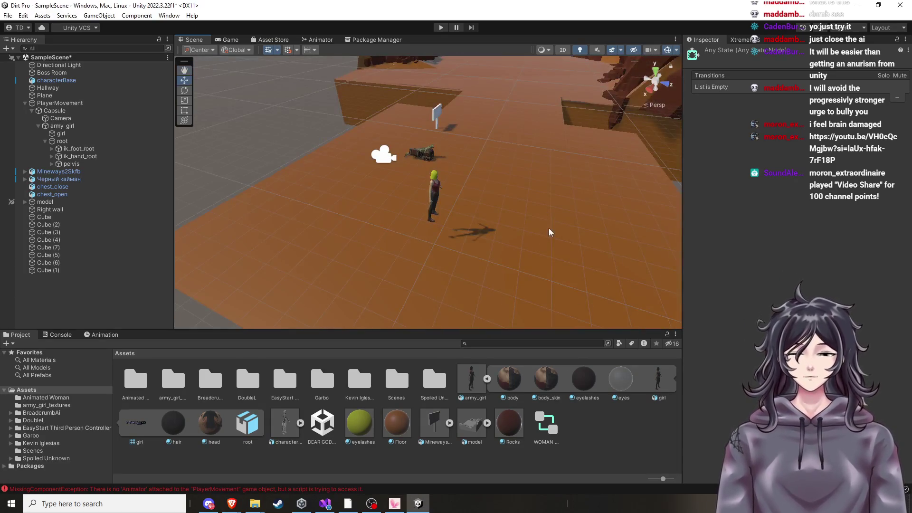
{"action": "left_click_drag", "start_coordinate": [548, 228], "coordinate": [571, 212], "text": "alt"}
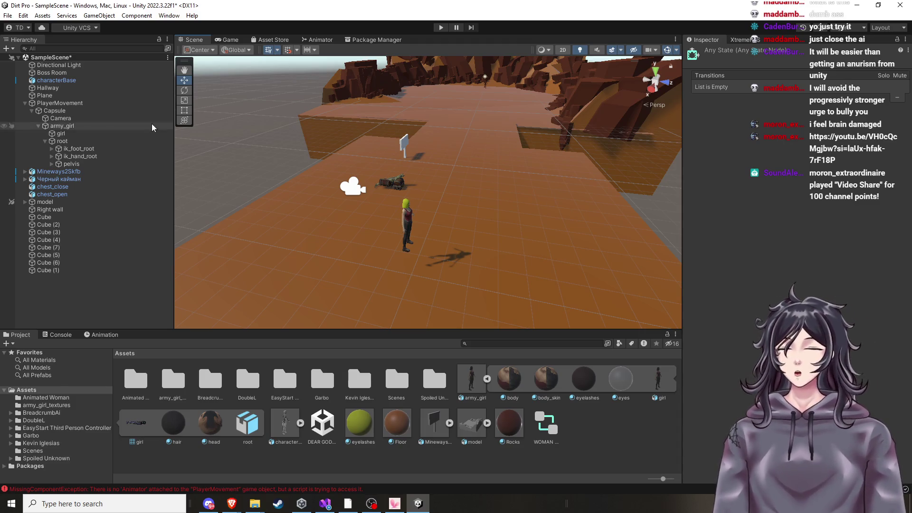
{"action": "key", "text": "alt+Tab"}
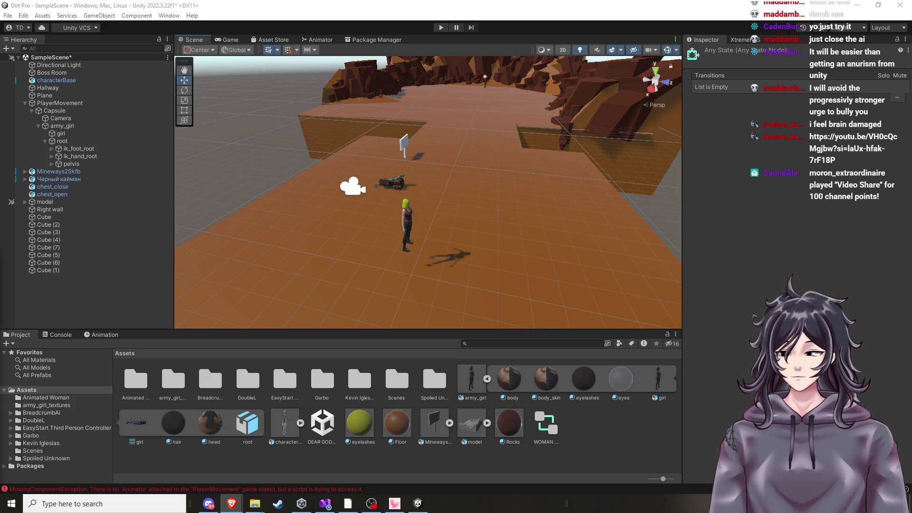
{"action": "mouse_move", "coordinate": [558, 173]}
{"action": "left_mouse_down"}
{"action": "mouse_move", "coordinate": [572, 169]}
{"action": "mouse_move", "coordinate": [494, 187]}
{"action": "mouse_move", "coordinate": [458, 178]}
{"action": "mouse_move", "coordinate": [460, 216]}
{"action": "mouse_move", "coordinate": [463, 184]}
{"action": "mouse_move", "coordinate": [399, 223]}
{"action": "mouse_move", "coordinate": [421, 256]}
{"action": "left_mouse_up"}
{"action": "scroll", "coordinate": [475, 193], "scroll_direction": "up", "scroll_amount": 2}
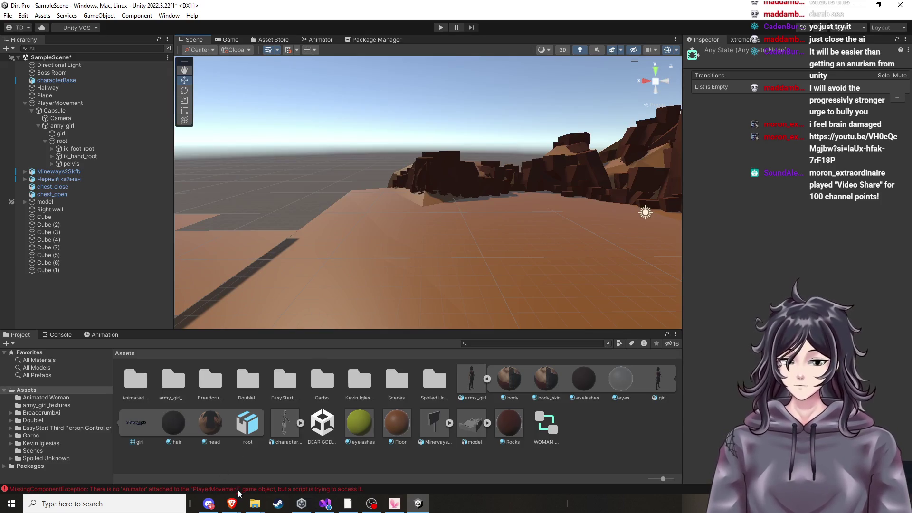
Bring the animation tutorial forward, play it briefly, and pause it
{"action": "mouse_move", "coordinate": [232, 502]}
{"action": "left_click", "coordinate": [404, 463]}
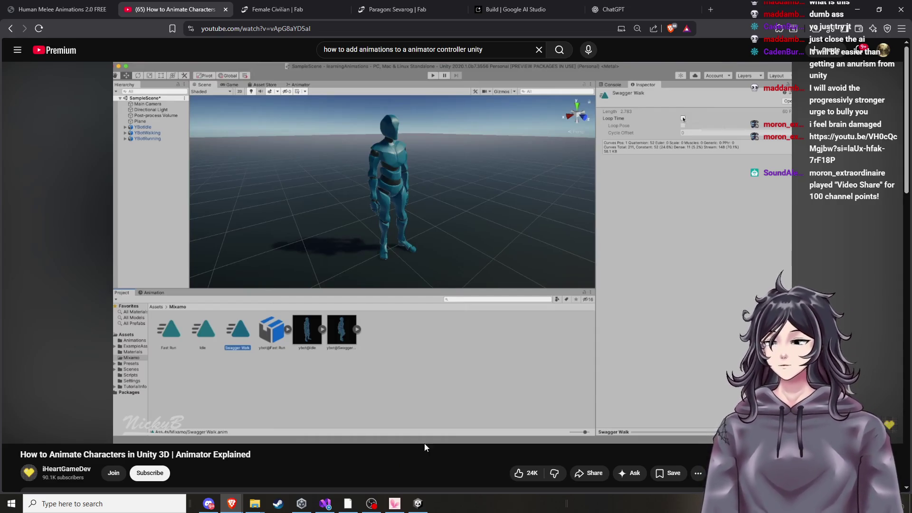
{"action": "left_click", "coordinate": [460, 296]}
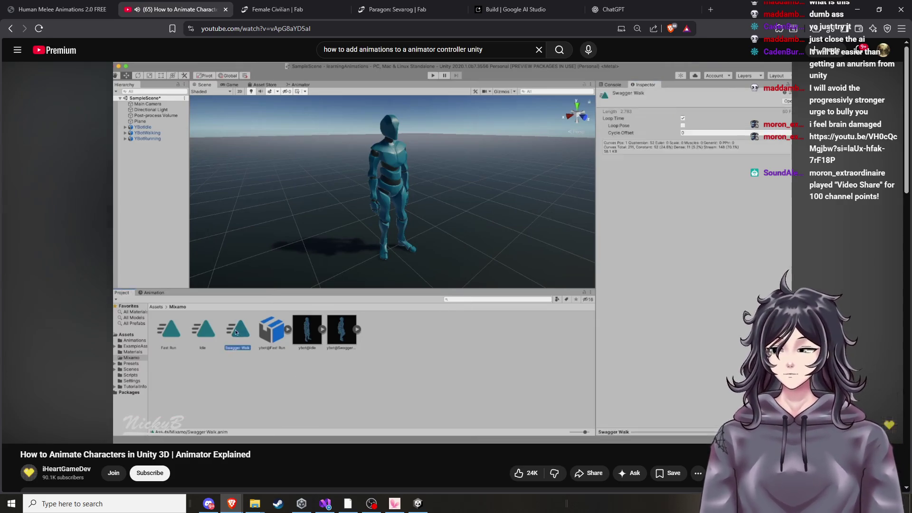
{"action": "left_click", "coordinate": [369, 336]}
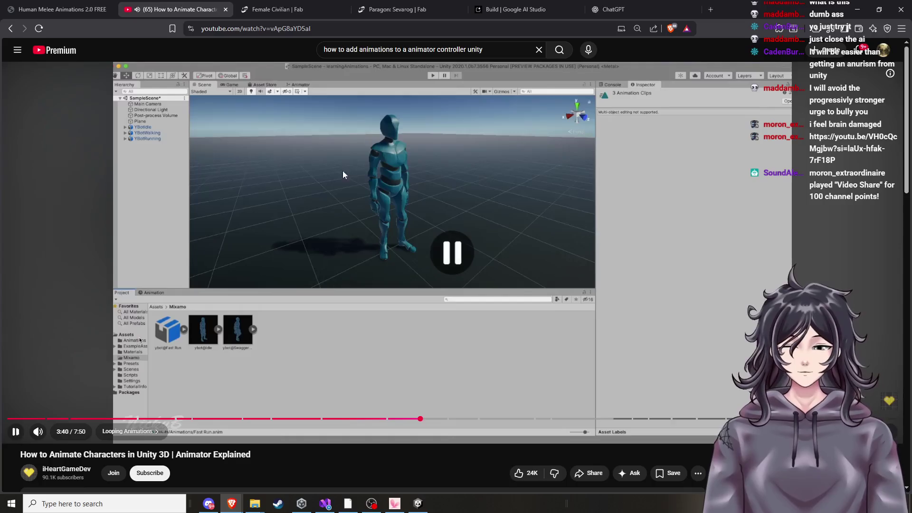
Search YouTube for 'animation controller unity not working'
{"action": "left_click", "coordinate": [539, 49]}
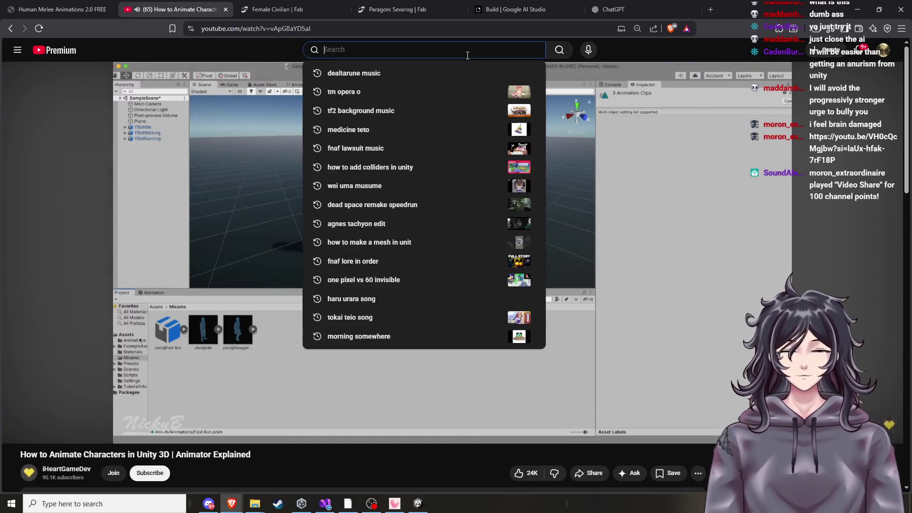
{"action": "type", "text": "an"}
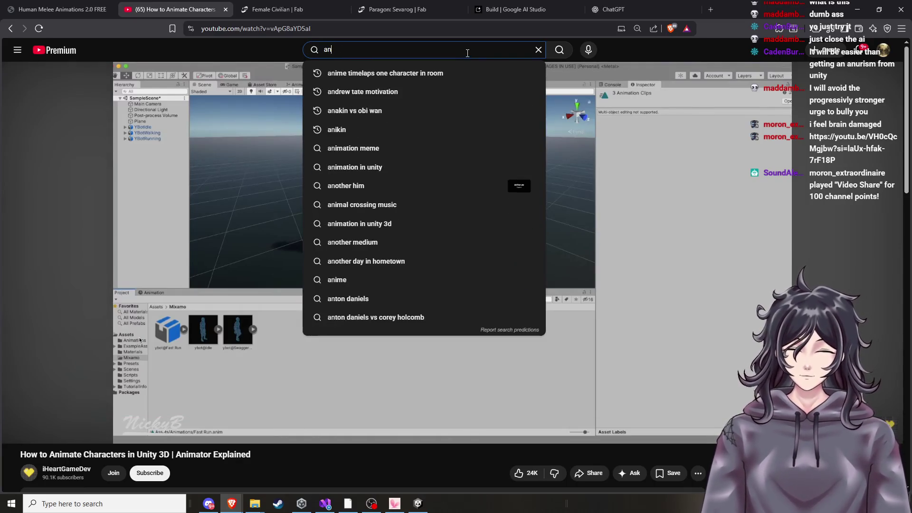
{"action": "type", "text": "imation vc"}
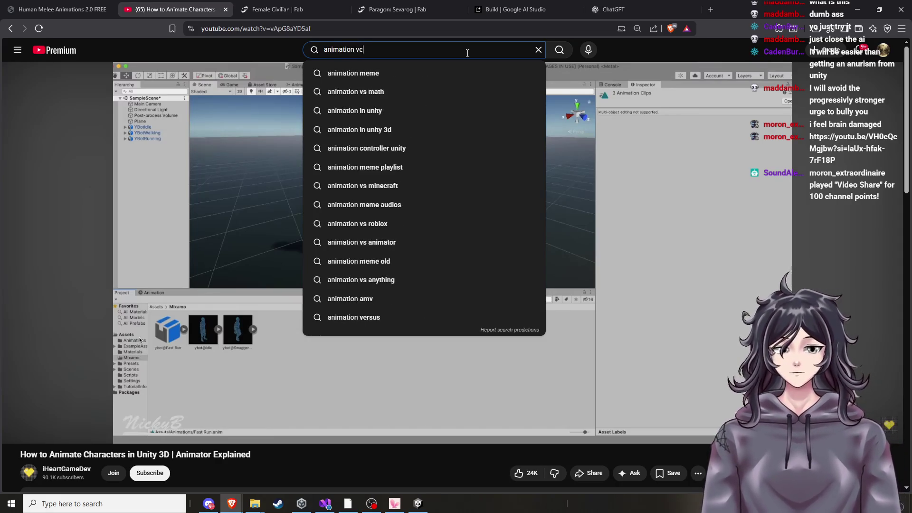
{"action": "key", "text": "BackSpace"}
{"action": "key", "text": "BackSpace"}
{"action": "type", "text": "co"}
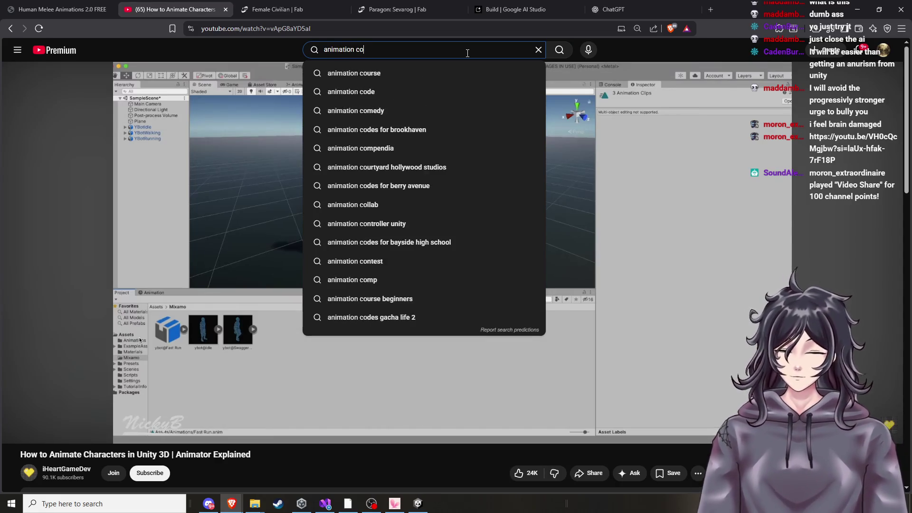
{"action": "type", "text": "ntroller "}
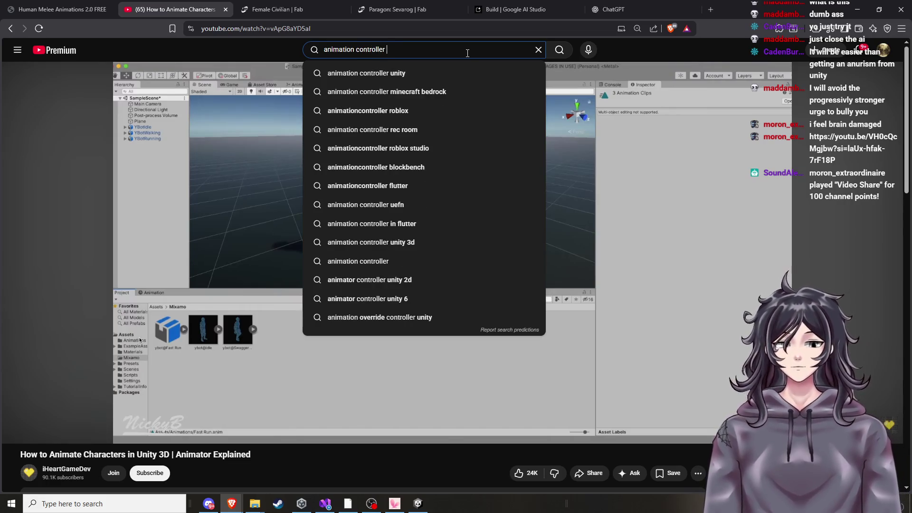
{"action": "type", "text": "unity not working"}
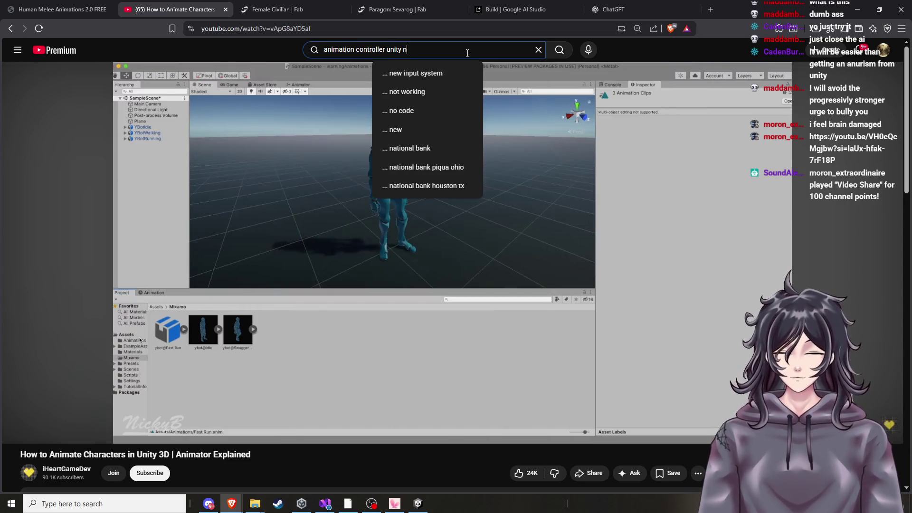
{"action": "key", "text": "Return"}
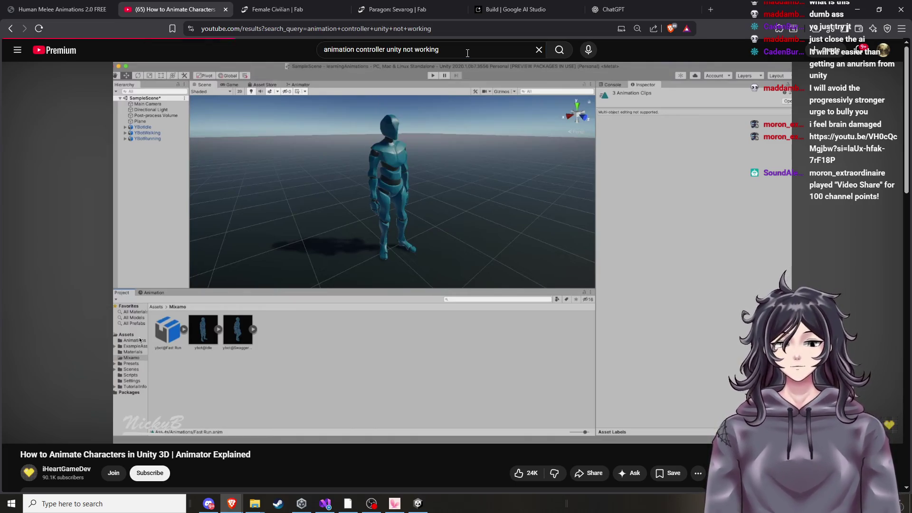
Open 'Animator Not Playing Animation in Unity (Solved)' and skim it to about 2:04, then pause
{"action": "left_click", "coordinate": [351, 164]}
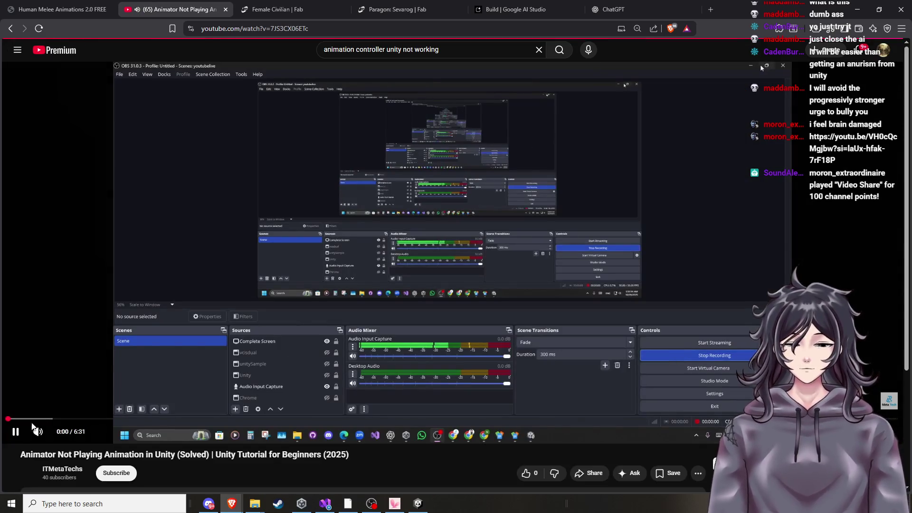
{"action": "left_click", "coordinate": [35, 419]}
{"action": "left_click", "coordinate": [72, 419]}
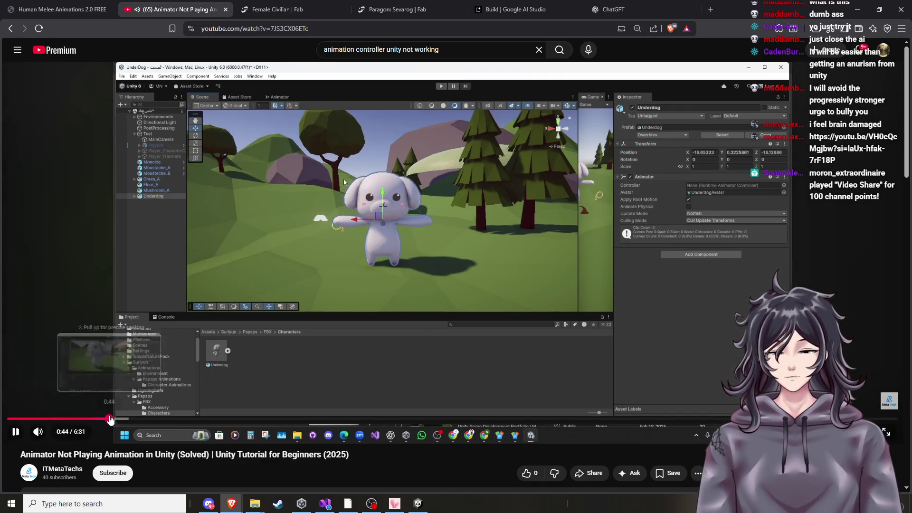
{"action": "left_click", "coordinate": [110, 419]}
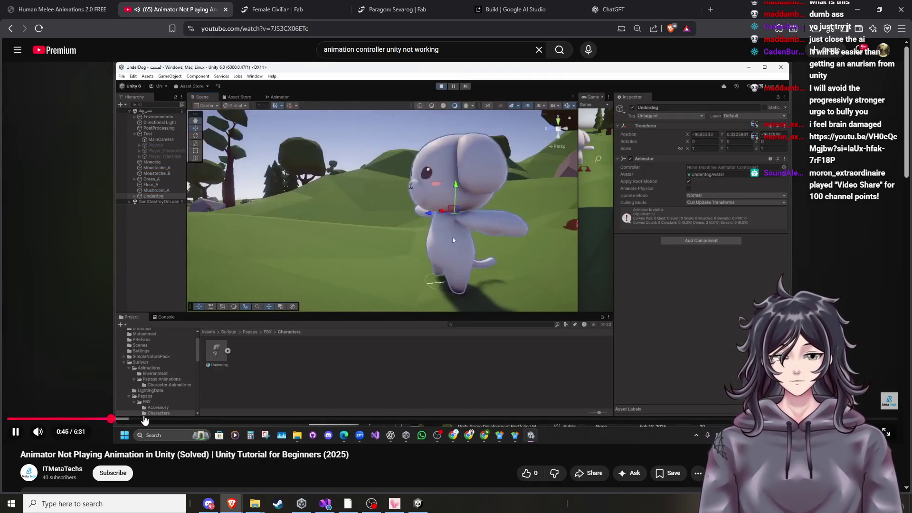
{"action": "left_click_drag", "start_coordinate": [156, 422], "coordinate": [236, 421]}
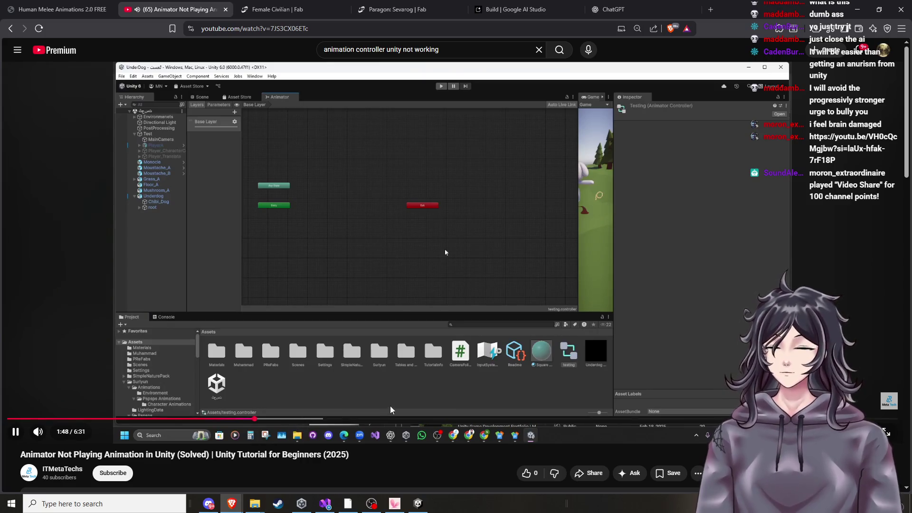
{"action": "left_click", "coordinate": [292, 420]}
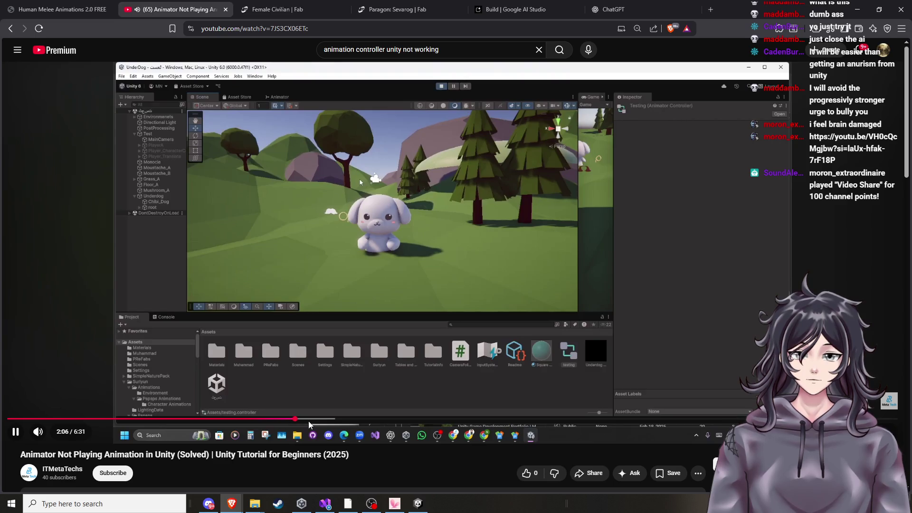
{"action": "left_click", "coordinate": [420, 316]}
Return to Unity and bring army_girl on the orange floor into view
{"action": "left_click", "coordinate": [423, 503]}
{"action": "mouse_move", "coordinate": [430, 285]}
{"action": "left_mouse_down"}
{"action": "mouse_move", "coordinate": [436, 247]}
{"action": "mouse_move", "coordinate": [346, 326]}
{"action": "mouse_move", "coordinate": [378, 267]}
{"action": "mouse_move", "coordinate": [465, 235]}
{"action": "mouse_move", "coordinate": [466, 244]}
{"action": "mouse_move", "coordinate": [434, 238]}
{"action": "mouse_move", "coordinate": [423, 212]}
{"action": "mouse_move", "coordinate": [381, 206]}
{"action": "left_mouse_up"}
{"action": "key", "text": "w"}
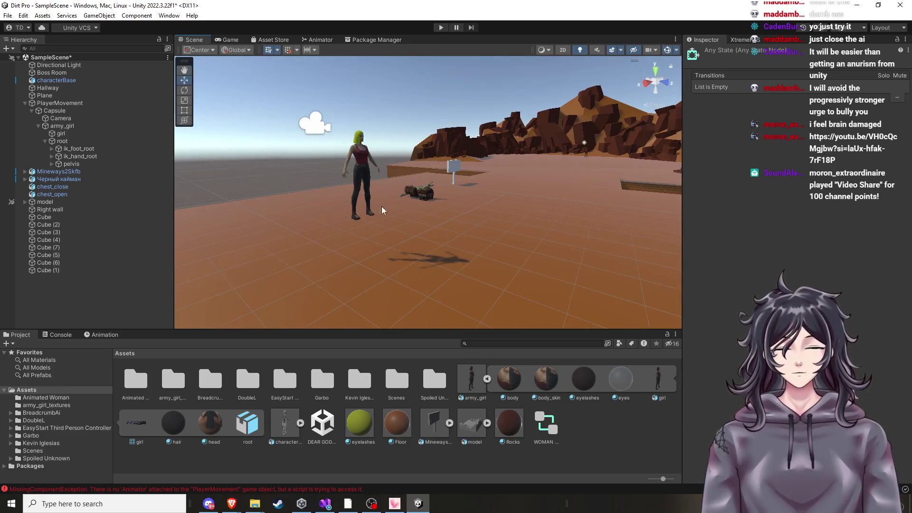
Permanently delete the WOMAN ANIMATIONS controller from the Project window
{"action": "left_click", "coordinate": [362, 179]}
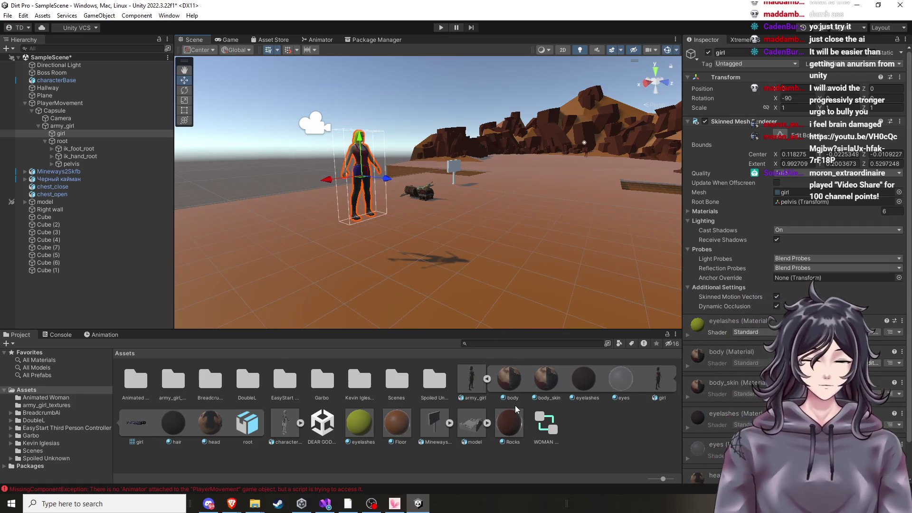
{"action": "left_click", "coordinate": [549, 431]}
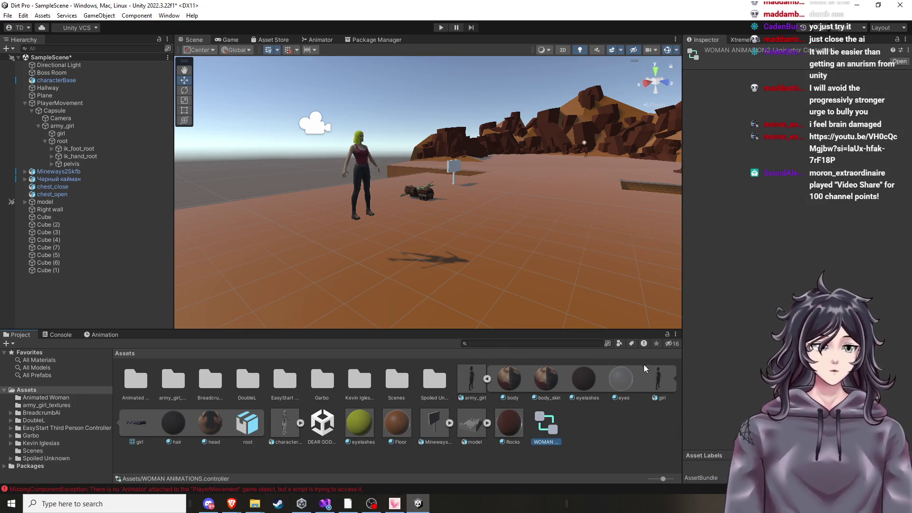
{"action": "right_click", "coordinate": [544, 429]}
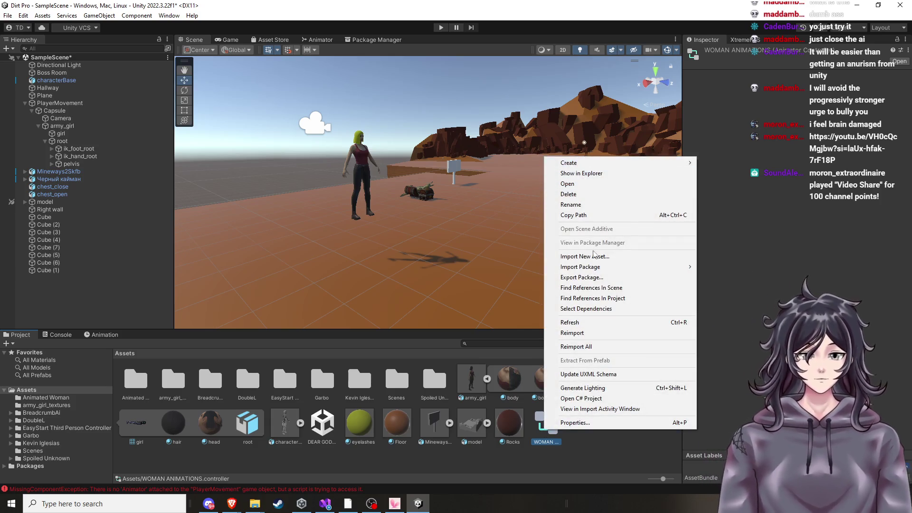
{"action": "left_click", "coordinate": [570, 195]}
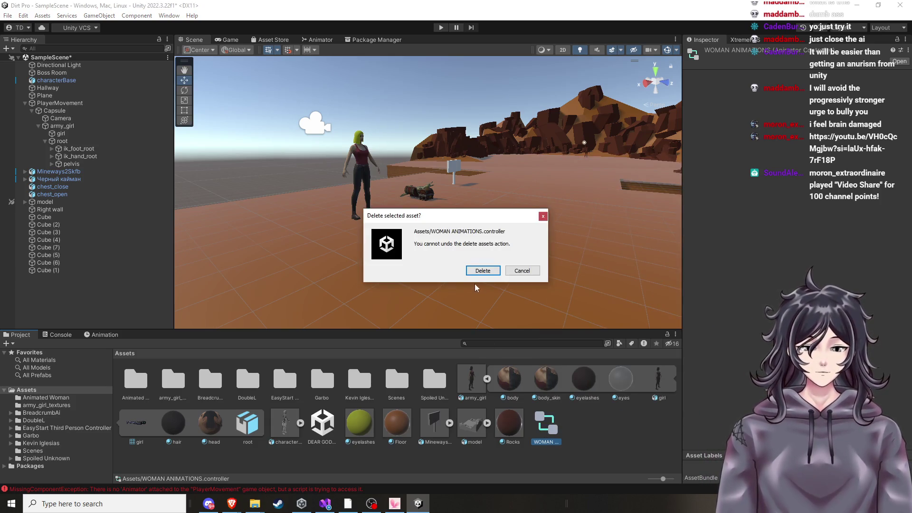
{"action": "left_click", "coordinate": [481, 271]}
Create a new Animator Controller in Assets named 'New ani Con'
{"action": "right_click", "coordinate": [556, 427]}
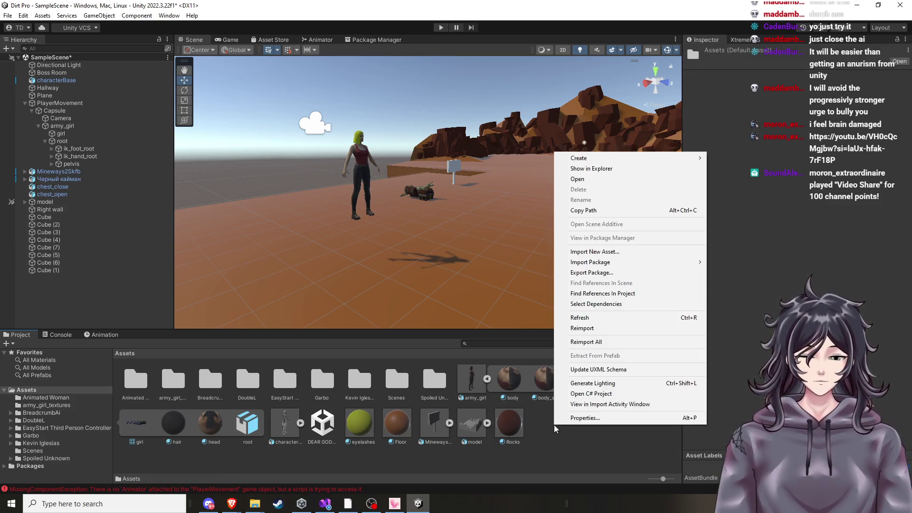
{"action": "mouse_move", "coordinate": [592, 160]}
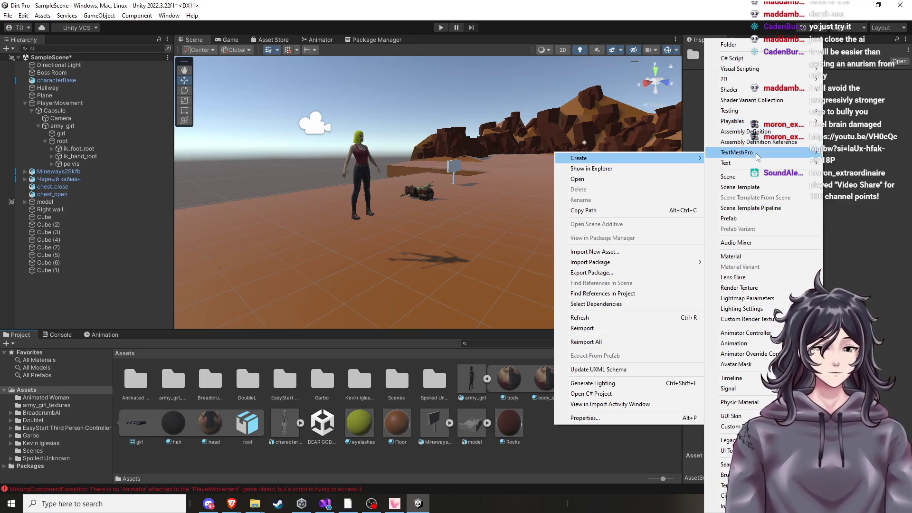
{"action": "left_click", "coordinate": [748, 333]}
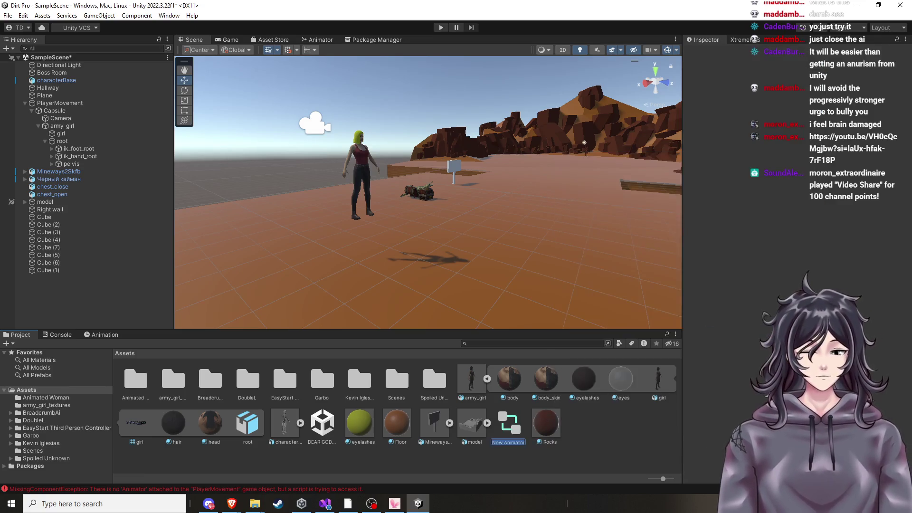
{"action": "key", "text": "BackSpace"}
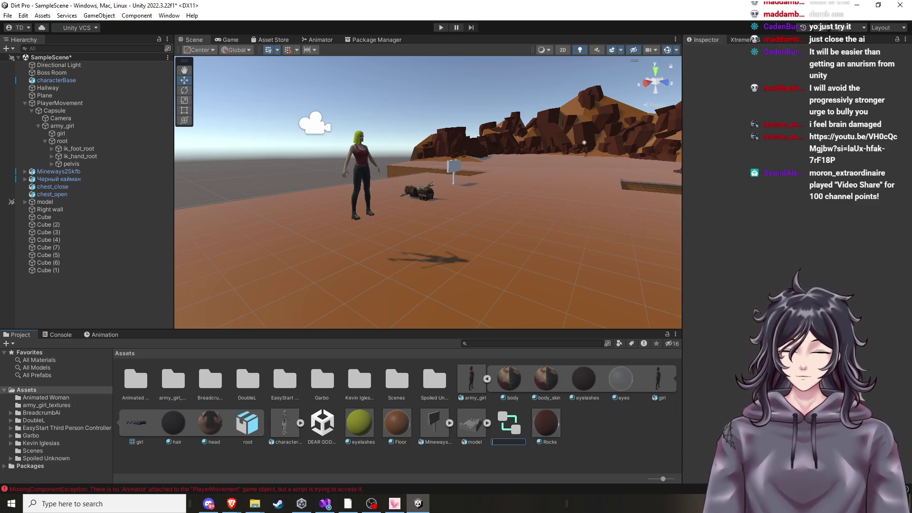
{"action": "type", "text": "New ani"}
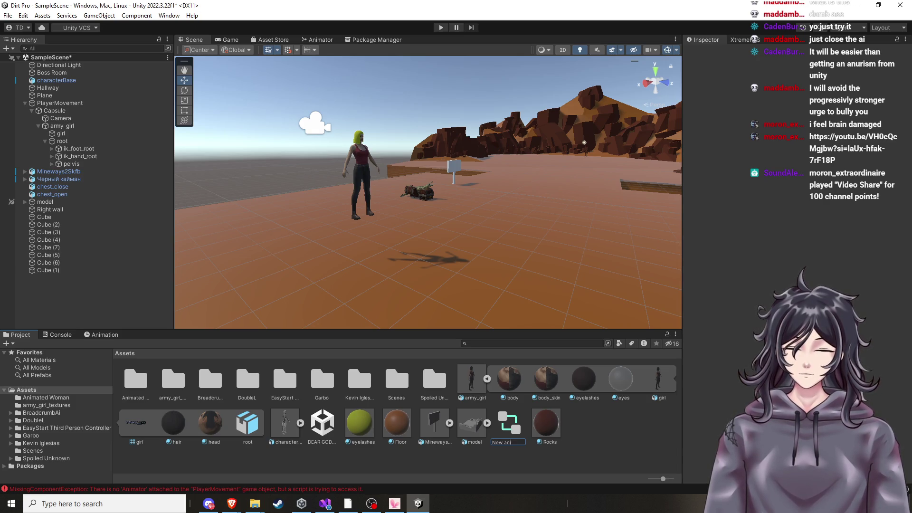
{"action": "type", "text": " Con"}
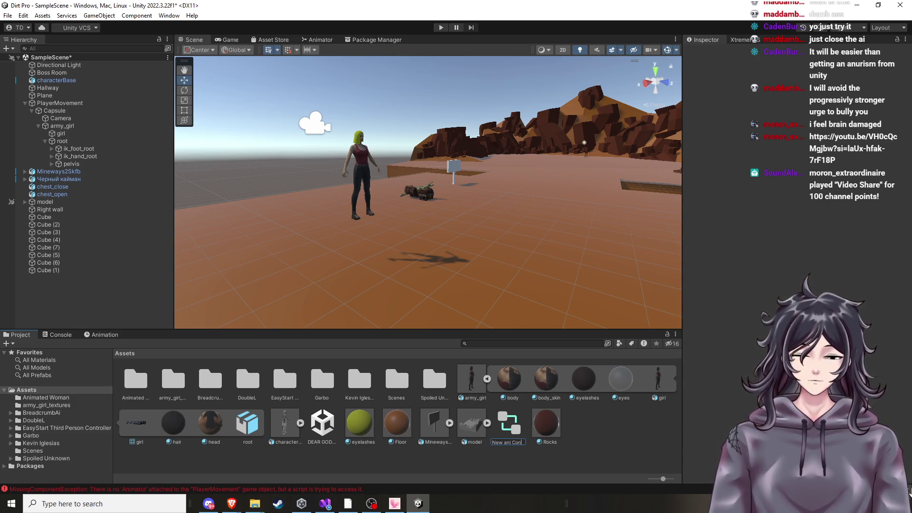
{"action": "key", "text": "Return"}
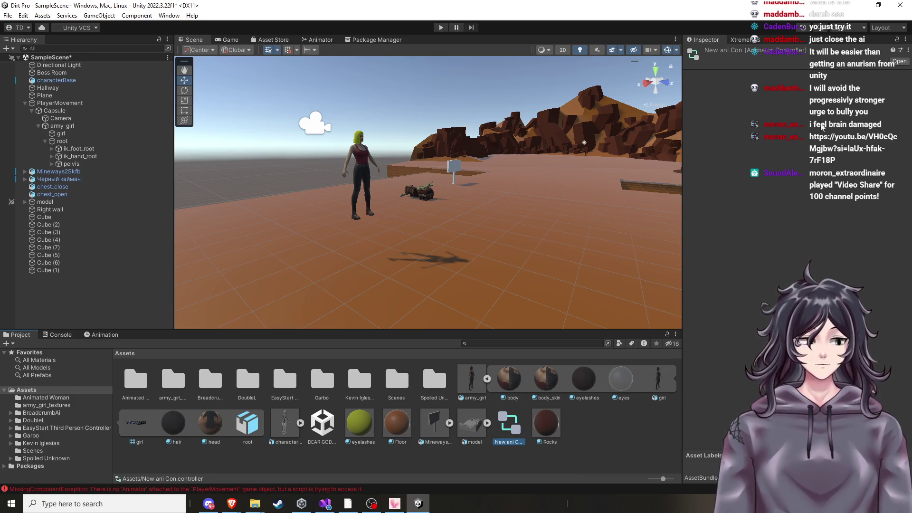
Open New ani Con and assign it as army_girl's Animator controller
{"action": "double_click", "coordinate": [509, 425]}
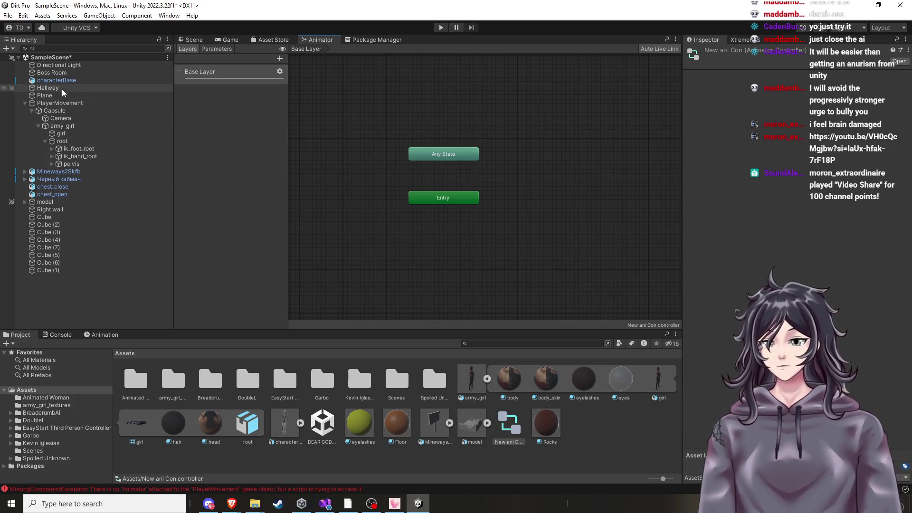
{"action": "left_click", "coordinate": [63, 124]}
{"action": "left_click", "coordinate": [70, 119]}
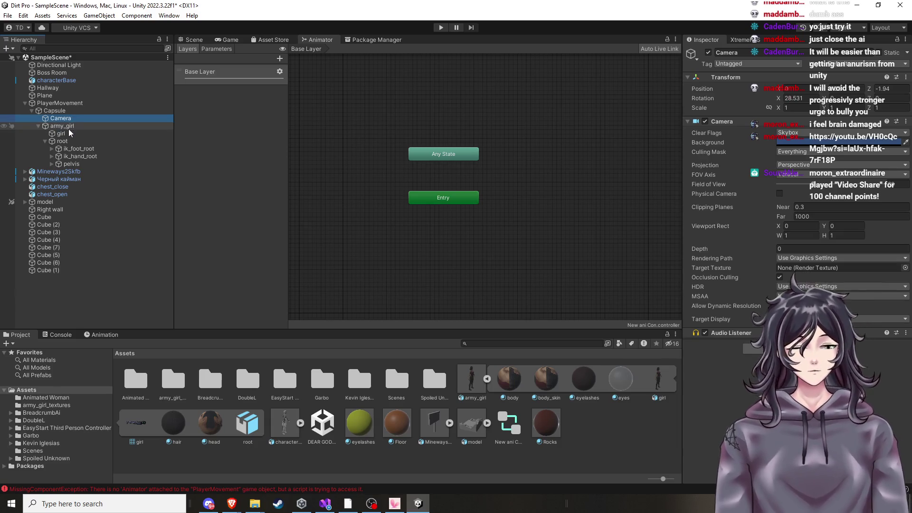
{"action": "left_click", "coordinate": [69, 125]}
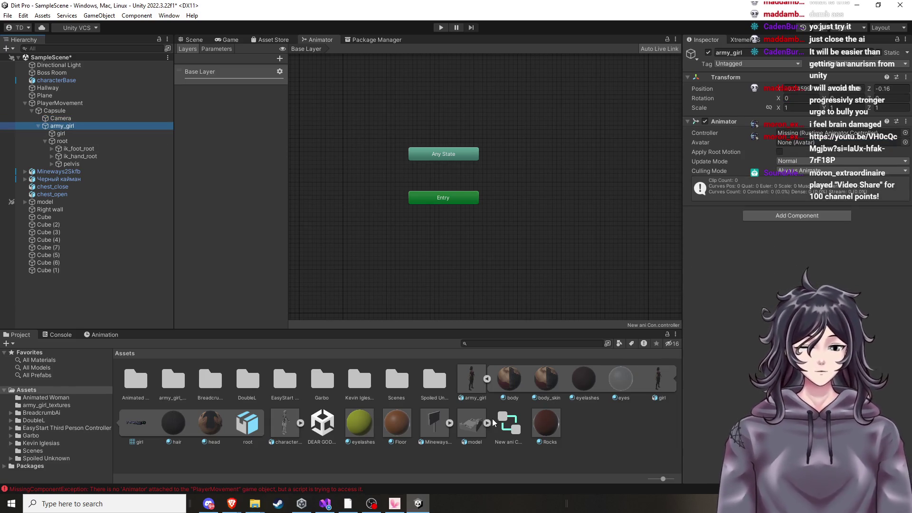
{"action": "left_click", "coordinate": [231, 503]}
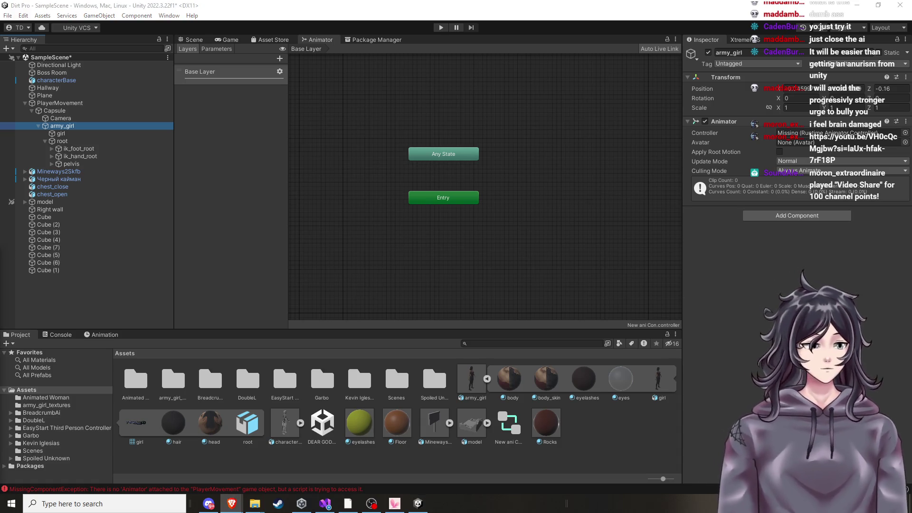
{"action": "mouse_move", "coordinate": [523, 427]}
{"action": "left_mouse_down"}
{"action": "mouse_move", "coordinate": [689, 214]}
{"action": "mouse_move", "coordinate": [803, 134]}
{"action": "left_mouse_up"}
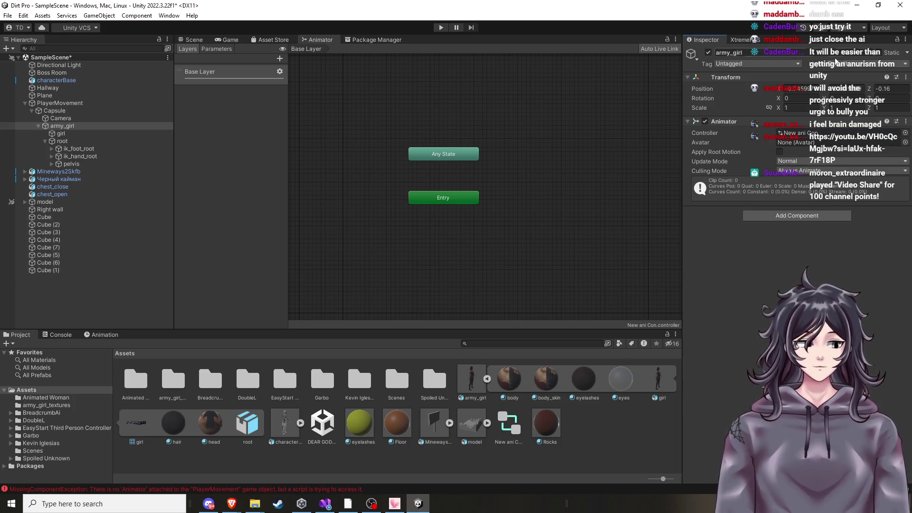
Play-test the scene, stop it, and show New ani Con's empty state graph
{"action": "left_click", "coordinate": [440, 28]}
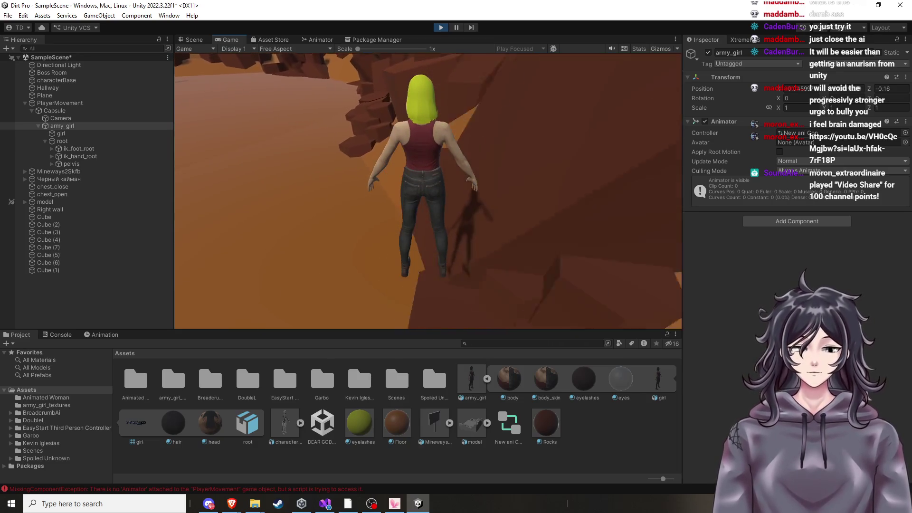
{"action": "left_click", "coordinate": [440, 28]}
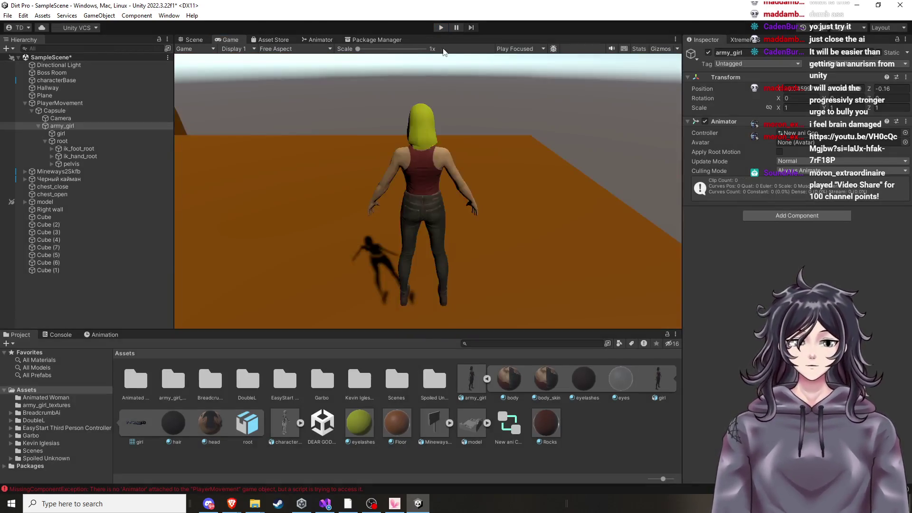
{"action": "left_click", "coordinate": [512, 418]}
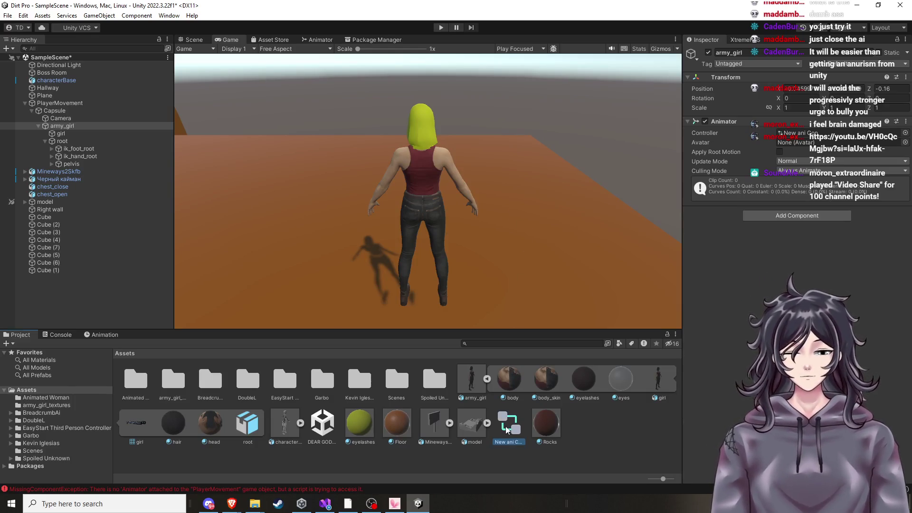
{"action": "left_click", "coordinate": [314, 41]}
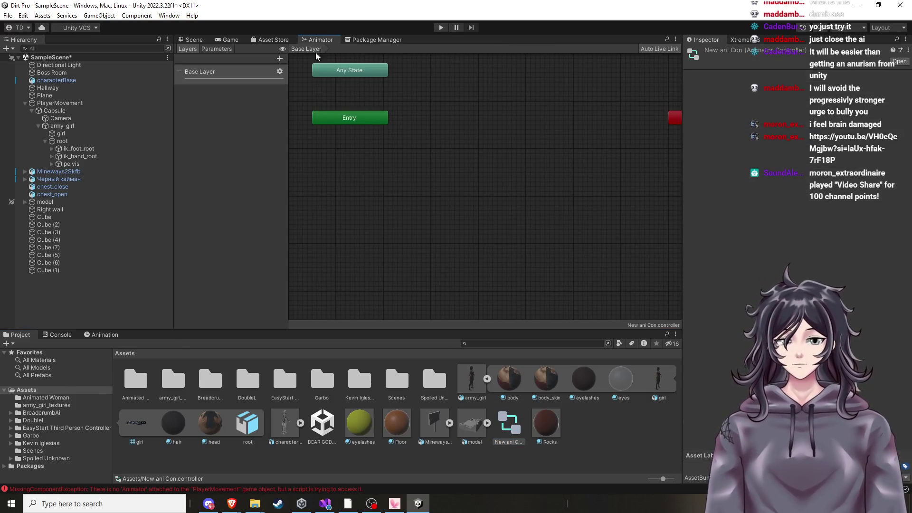
Browse to Kevin Iglesias/Human Animations/Animations/Female/Idles in the Project window
{"action": "left_click", "coordinate": [386, 165]}
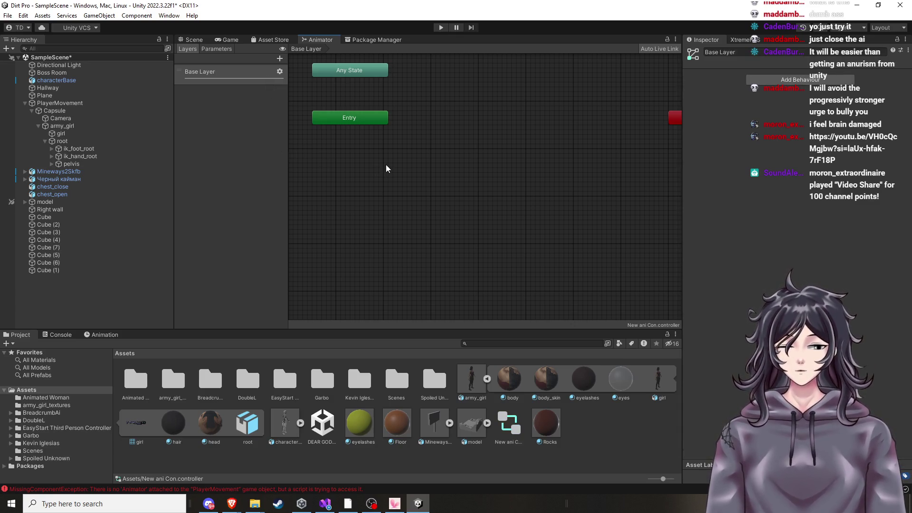
{"action": "right_click", "coordinate": [412, 201]}
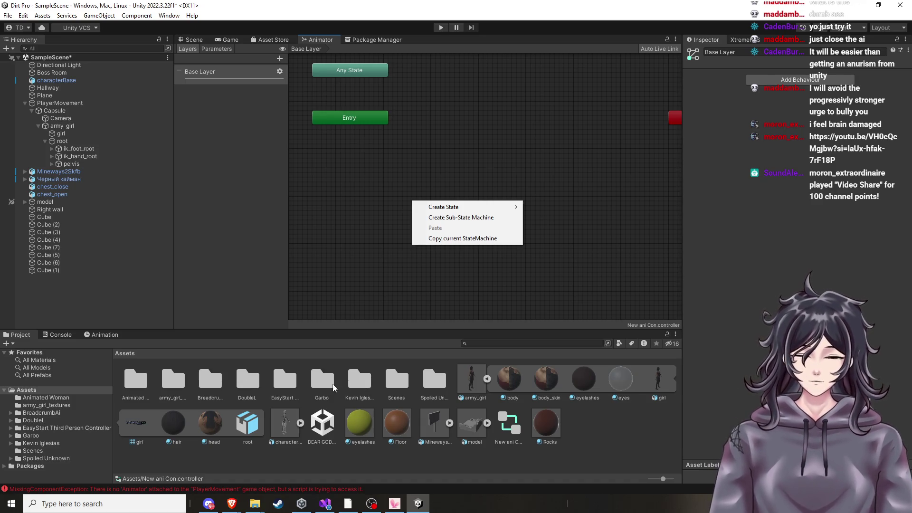
{"action": "left_click", "coordinate": [354, 387]}
{"action": "double_click", "coordinate": [354, 387]}
{"action": "double_click", "coordinate": [133, 382]}
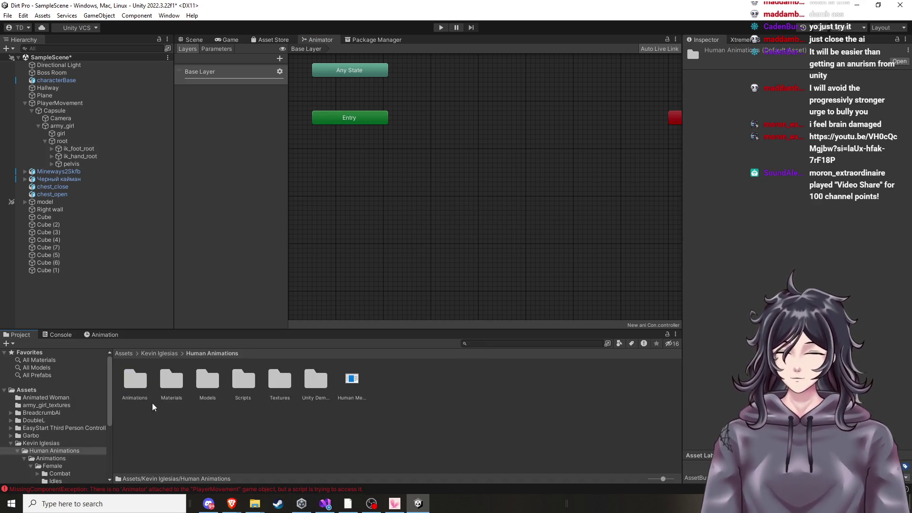
{"action": "double_click", "coordinate": [143, 385]}
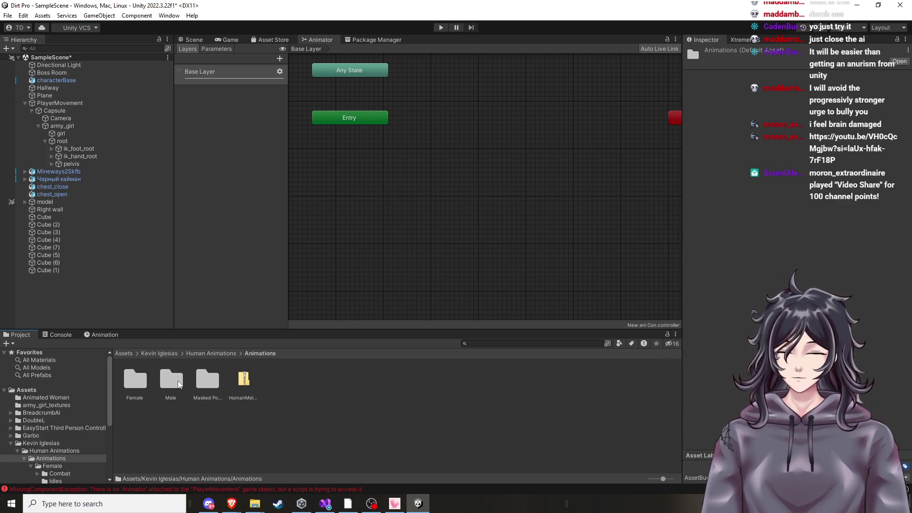
{"action": "double_click", "coordinate": [137, 383]}
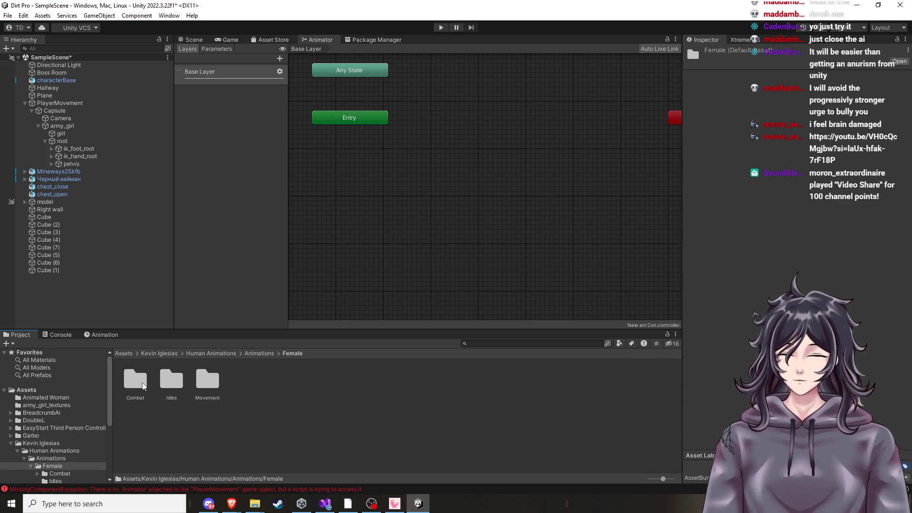
{"action": "double_click", "coordinate": [173, 381]}
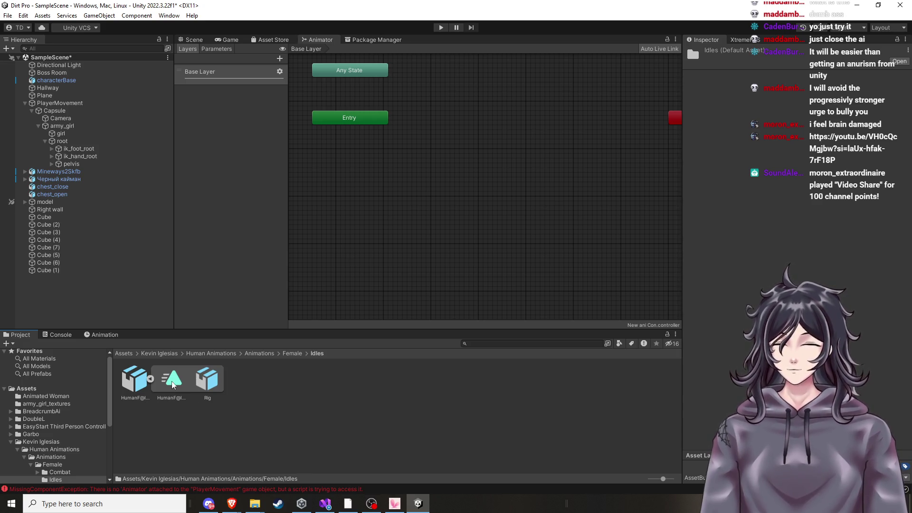
Duplicate the HumanF@Idle01 clip and drop it into the graph as the default state above Entry
{"action": "left_click", "coordinate": [172, 383]}
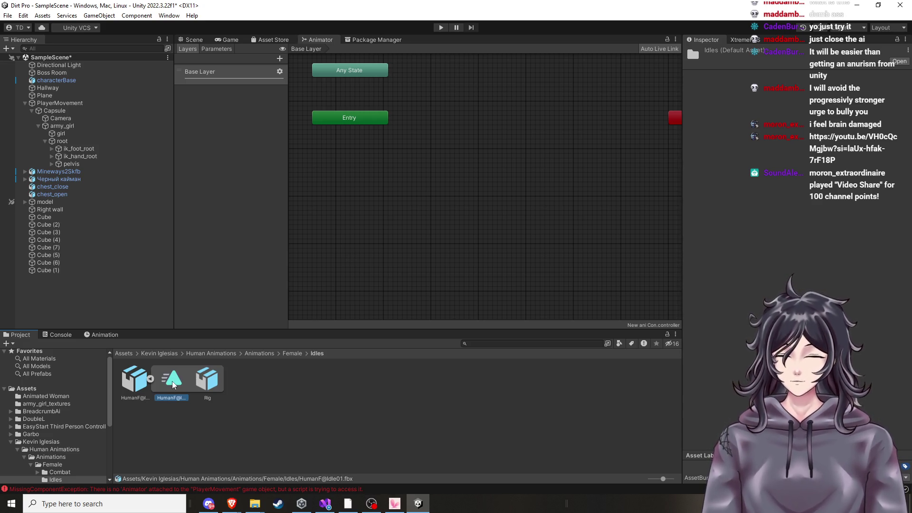
{"action": "key", "text": "ctrl+d"}
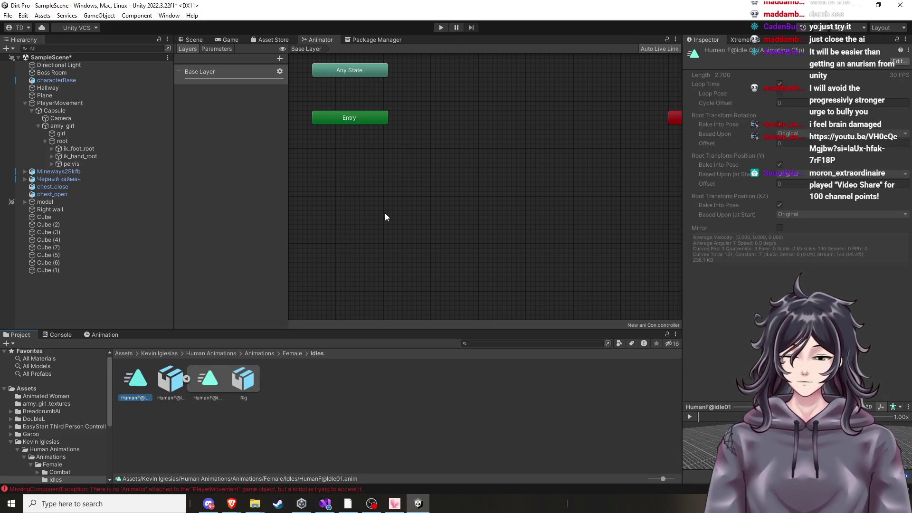
{"action": "mouse_move", "coordinate": [145, 386]}
{"action": "left_mouse_down"}
{"action": "mouse_move", "coordinate": [263, 301]}
{"action": "mouse_move", "coordinate": [433, 130]}
{"action": "left_mouse_up"}
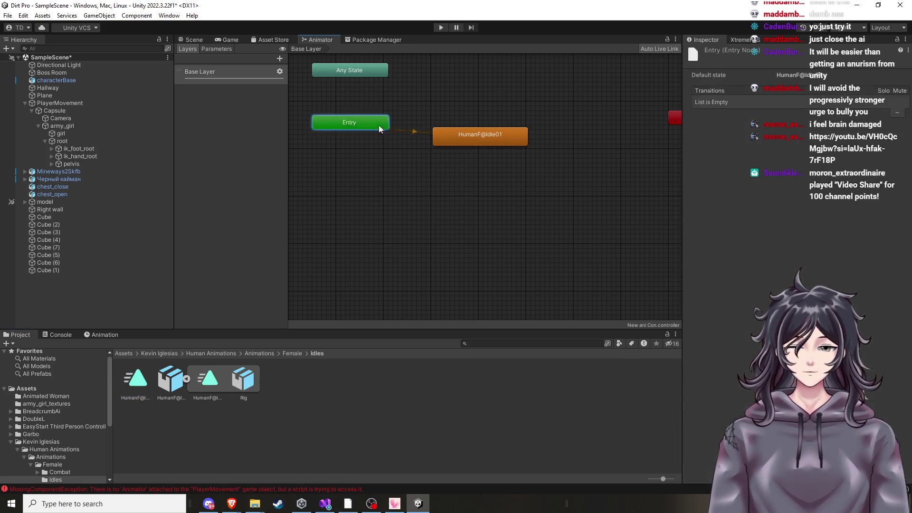
{"action": "left_click_drag", "start_coordinate": [378, 124], "coordinate": [407, 195]}
{"action": "left_click_drag", "start_coordinate": [465, 138], "coordinate": [375, 151]}
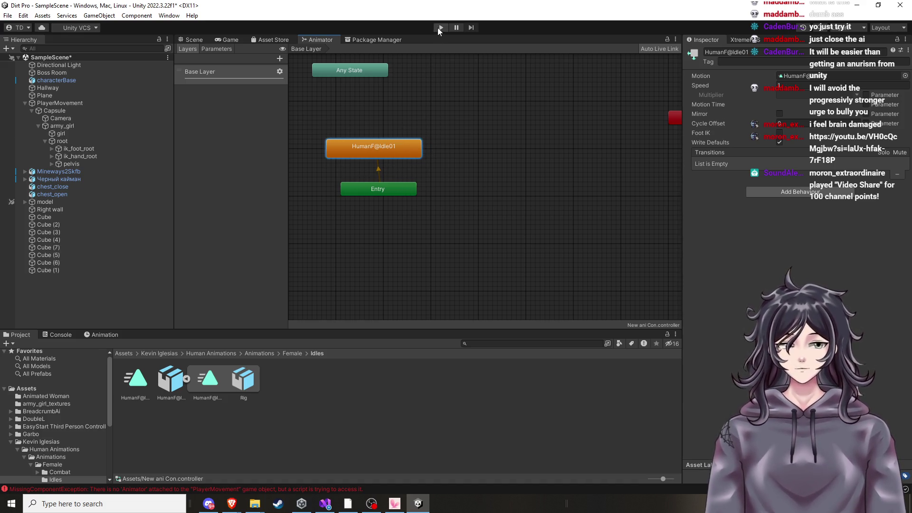
{"action": "left_click", "coordinate": [195, 41]}
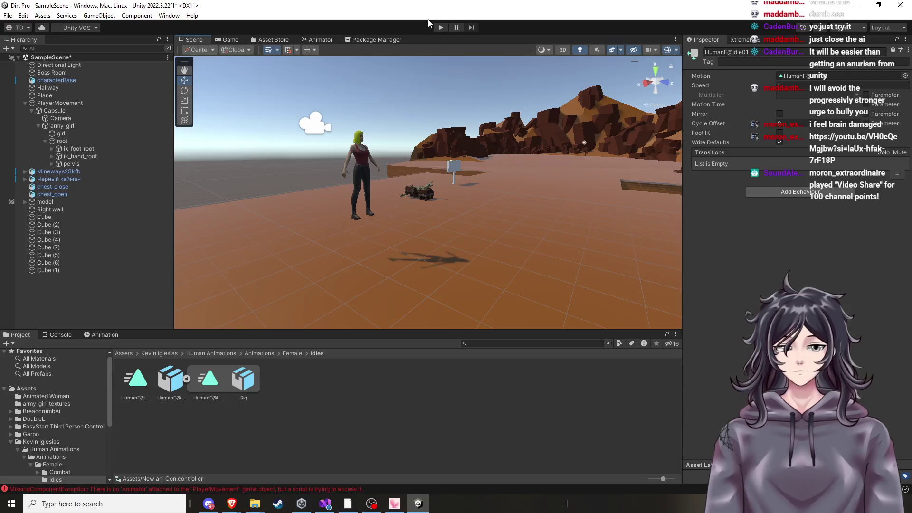
{"action": "left_click", "coordinate": [435, 27]}
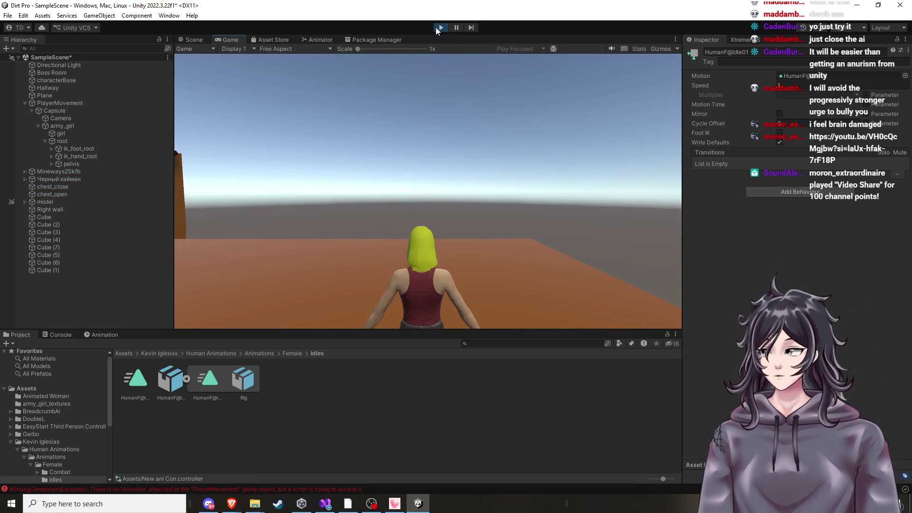
{"action": "left_click", "coordinate": [435, 27]}
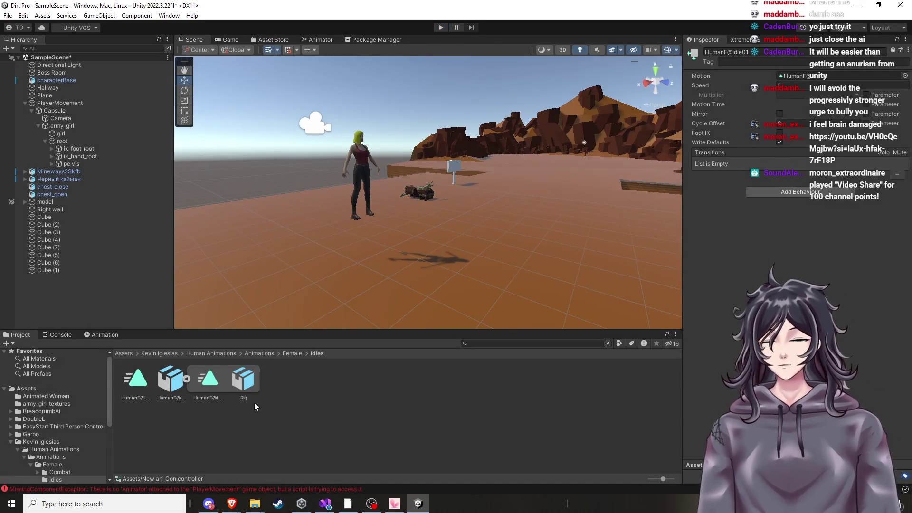
{"action": "left_click", "coordinate": [162, 385]}
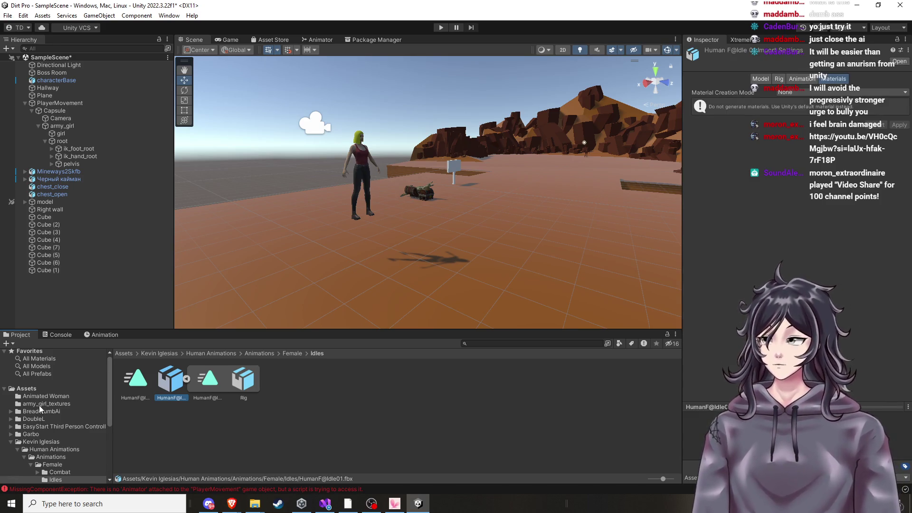
{"action": "left_click", "coordinate": [133, 389]}
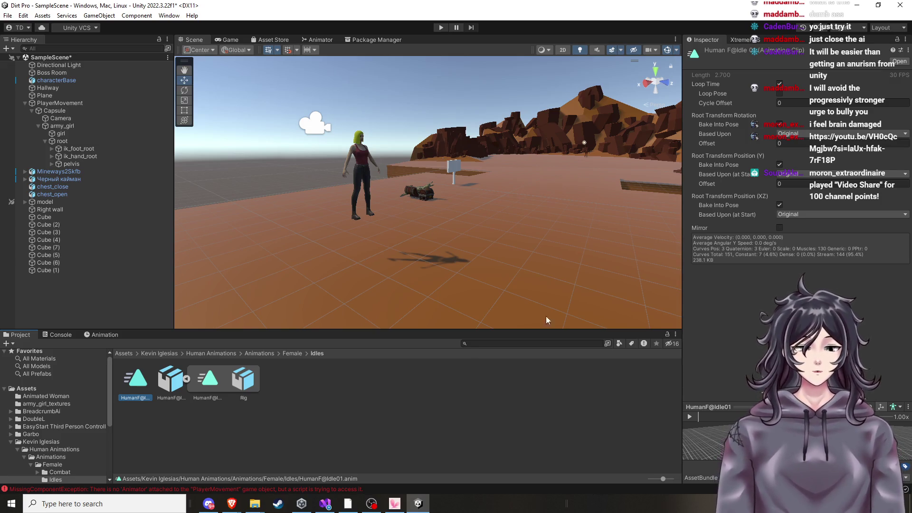
Return to Brave, pause the 'Animator Not Playing Animation in Unity' tutorial and start a blank tab
{"action": "mouse_move", "coordinate": [231, 504]}
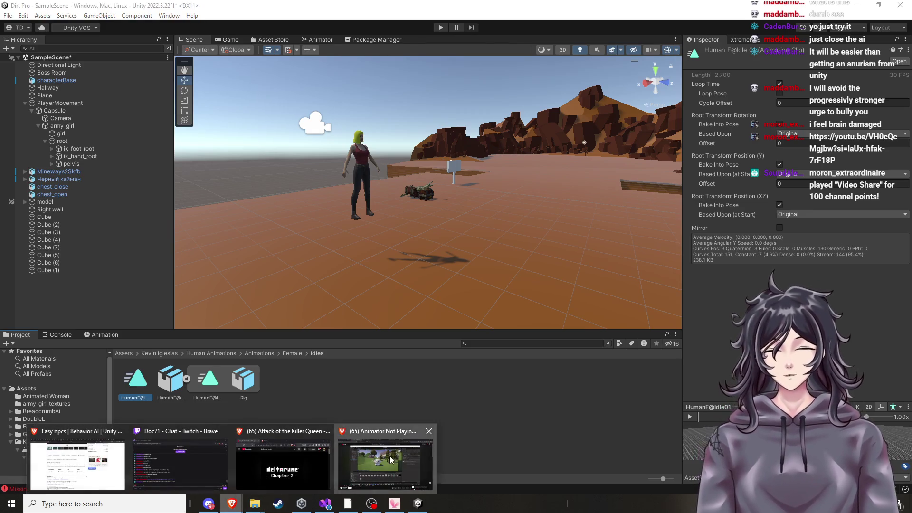
{"action": "left_click", "coordinate": [406, 453]}
{"action": "left_click", "coordinate": [366, 286]}
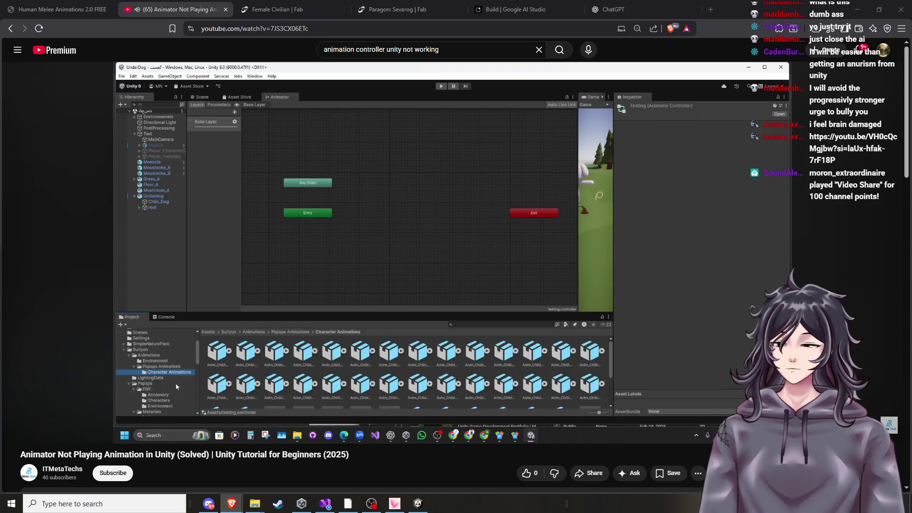
{"action": "left_click", "coordinate": [485, 263]}
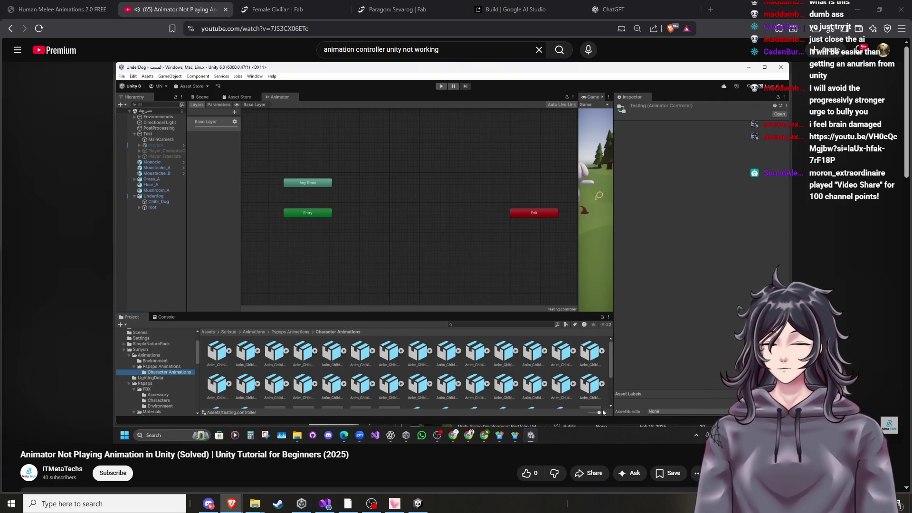
{"action": "left_click", "coordinate": [714, 10]}
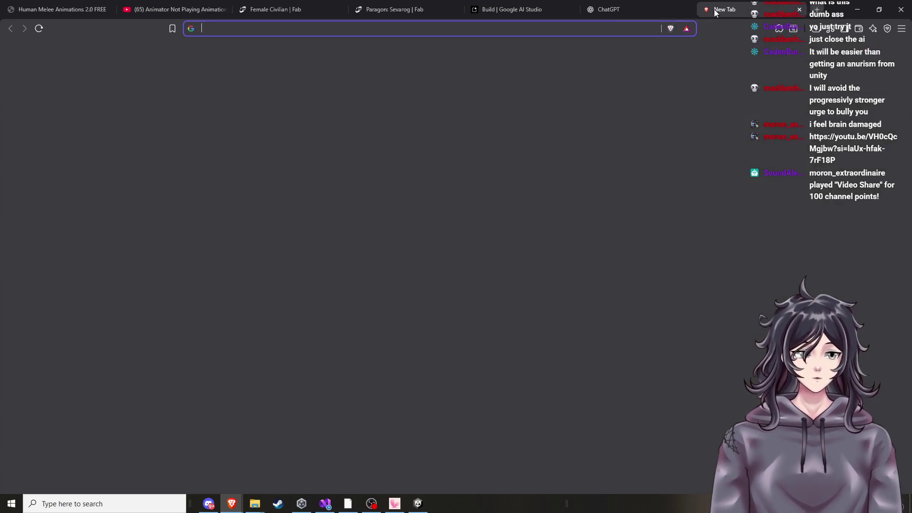
Search the web for mixamo and load the Mixamo homepage, scrolling through its intro
{"action": "type", "text": "mixamo"}
{"action": "key", "text": "Return"}
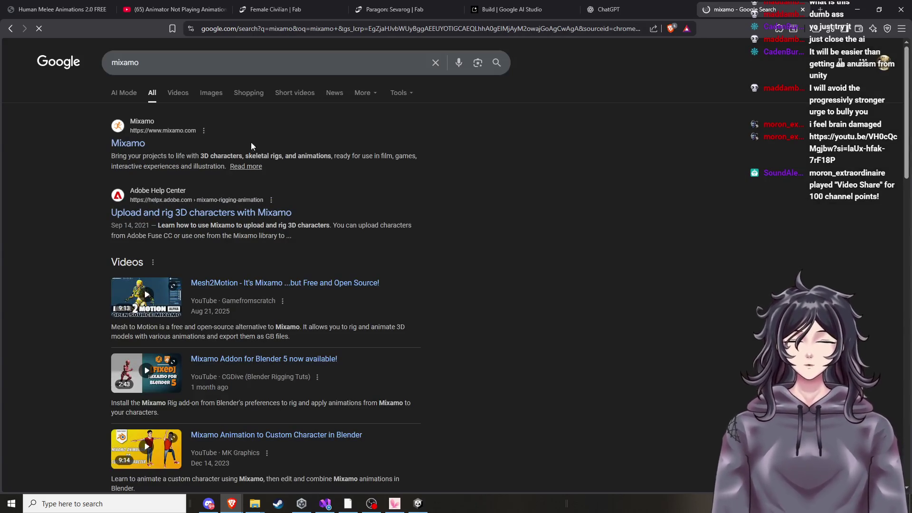
{"action": "left_click", "coordinate": [130, 145]}
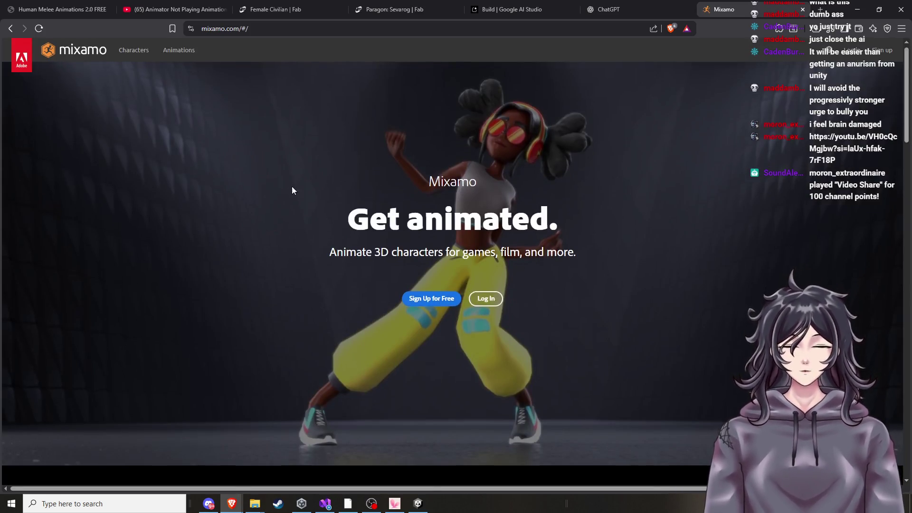
{"action": "scroll", "coordinate": [264, 230], "scroll_direction": "down", "scroll_amount": 3}
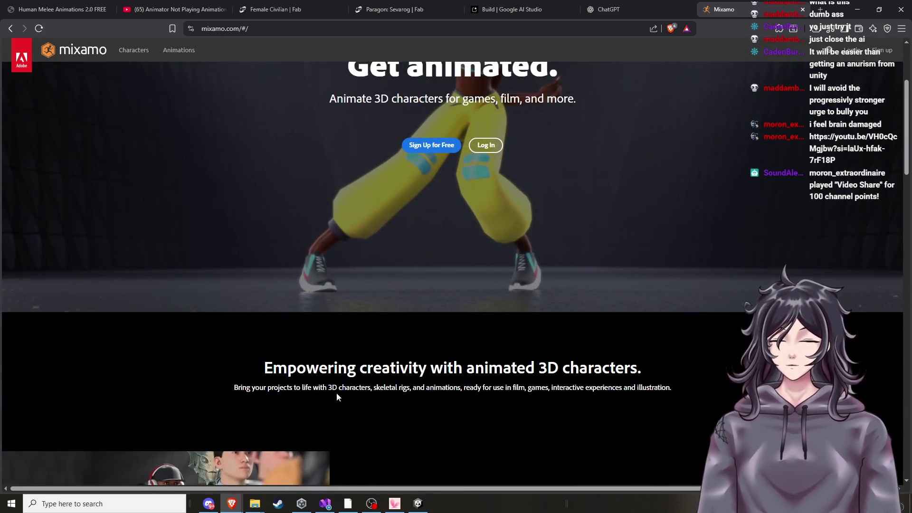
{"action": "scroll", "coordinate": [337, 392], "scroll_direction": "down", "scroll_amount": 4}
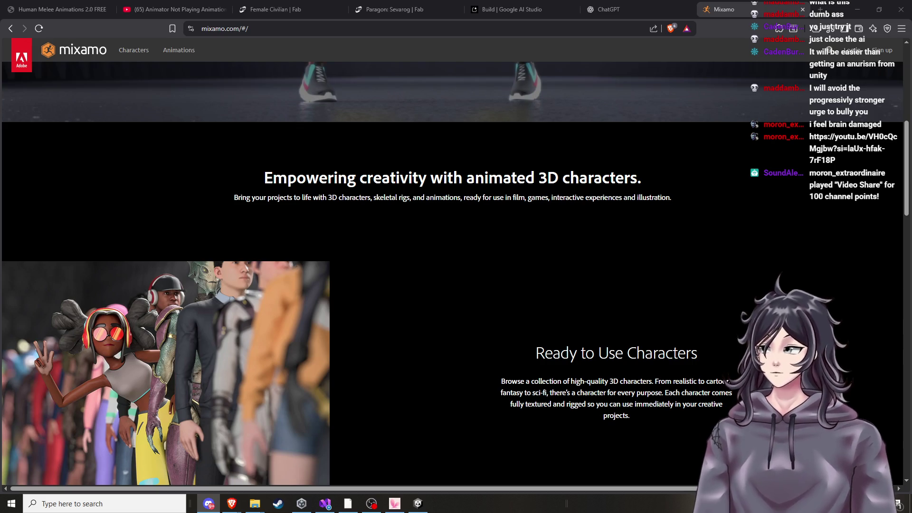
{"action": "key", "text": "alt+Tab"}
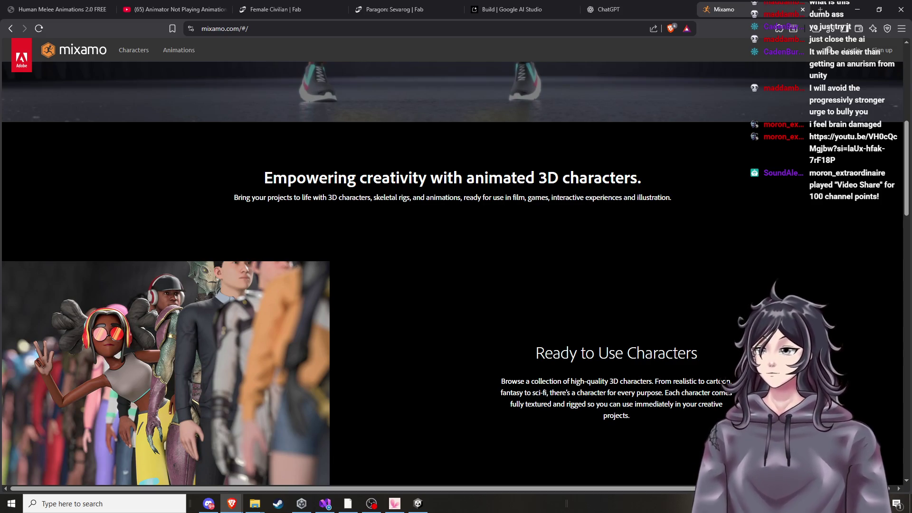
{"action": "key", "text": "alt+Tab"}
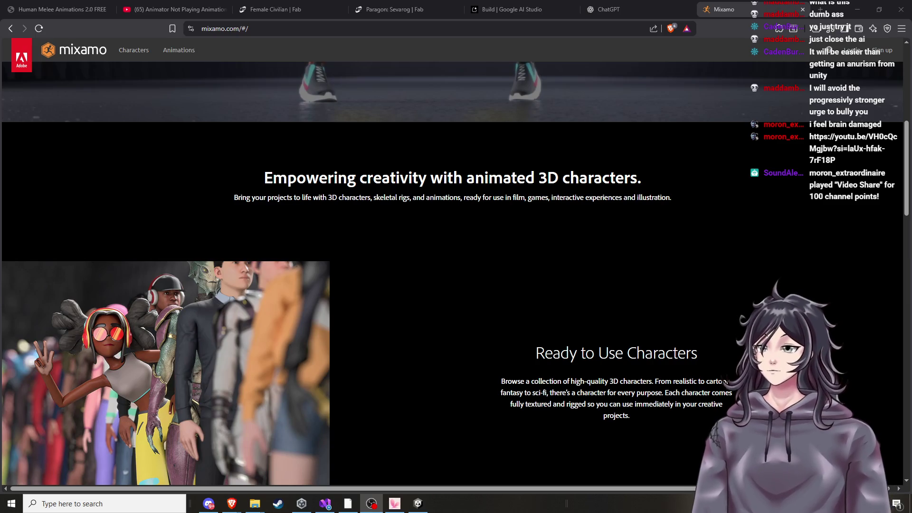
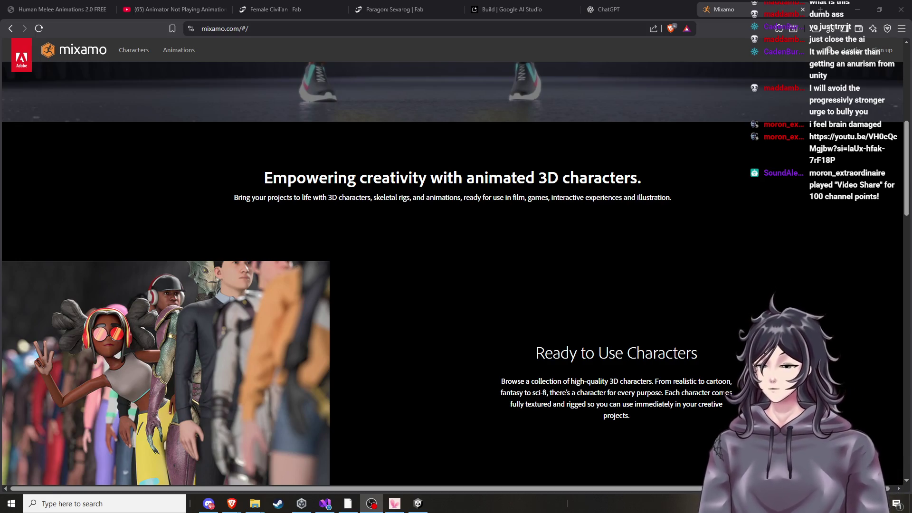
Switch away from the browser and back to the Mixamo page
{"action": "key", "text": "alt+Tab"}
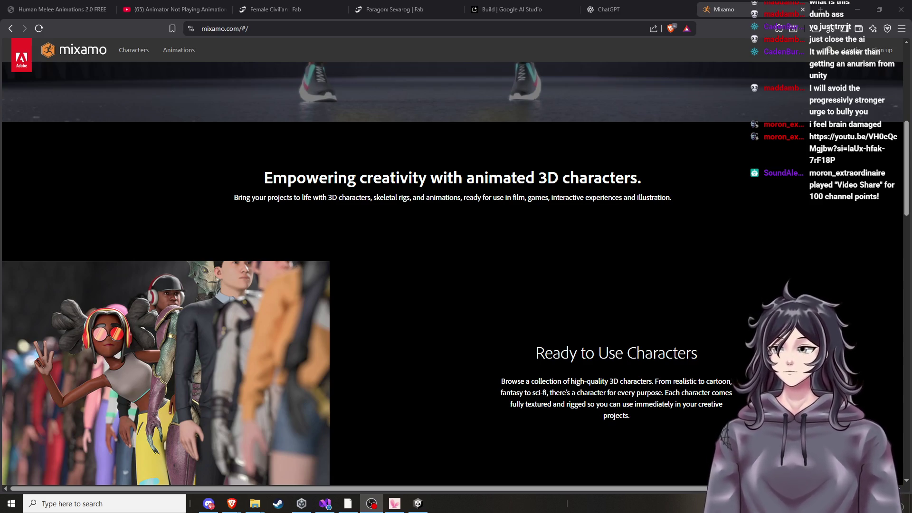
{"action": "key", "text": "alt+Tab"}
{"action": "key", "text": "alt+Tab"}
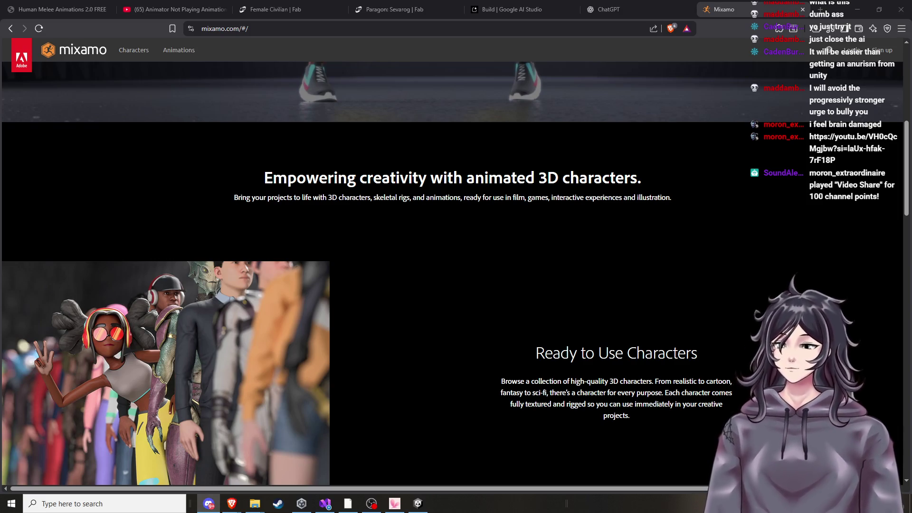
{"action": "scroll", "coordinate": [436, 344], "scroll_direction": "down", "scroll_amount": 15}
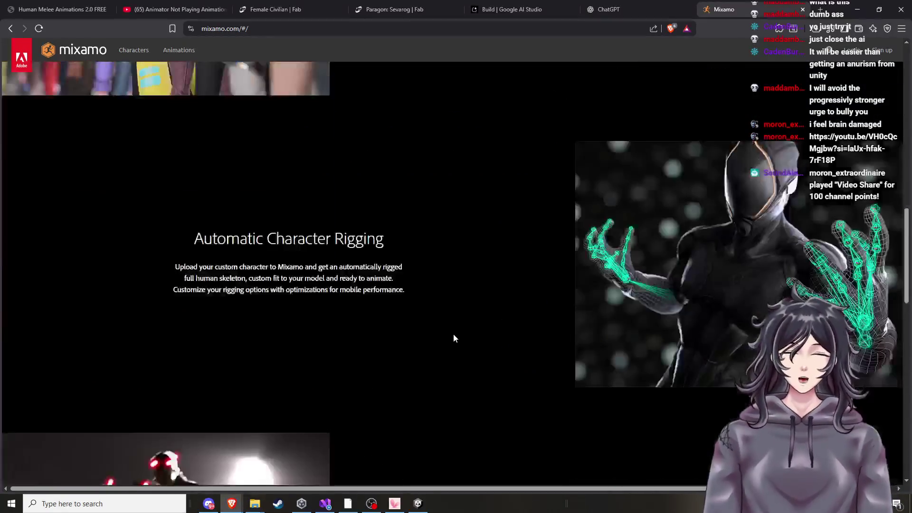
{"action": "scroll", "coordinate": [463, 340], "scroll_direction": "up", "scroll_amount": 20}
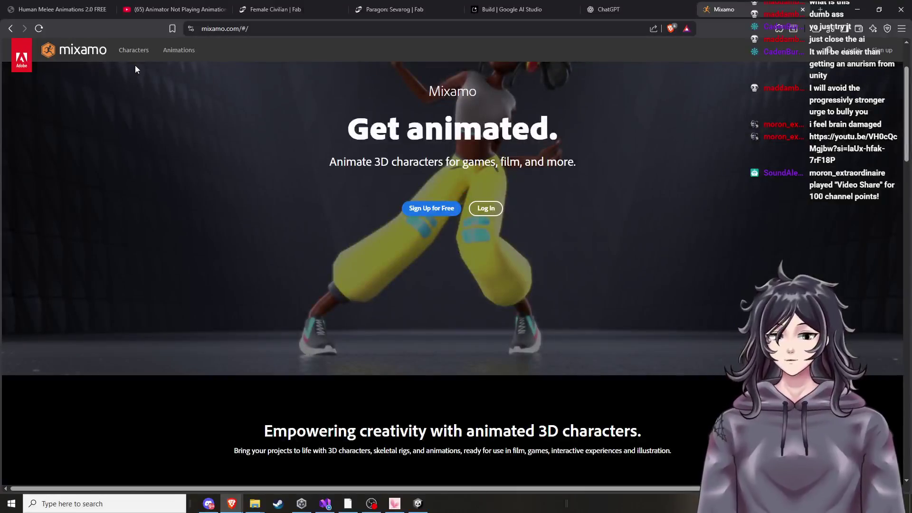
Scroll through the full Mixamo Characters catalogue, then return to the Unity editor
{"action": "left_click", "coordinate": [135, 51]}
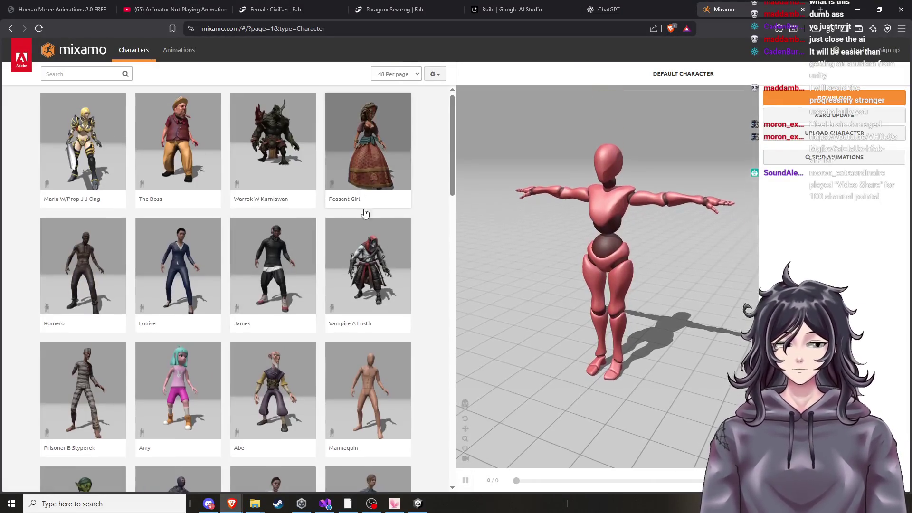
{"action": "scroll", "coordinate": [320, 269], "scroll_direction": "down", "scroll_amount": 3}
{"action": "scroll", "coordinate": [320, 270], "scroll_direction": "down", "scroll_amount": 2}
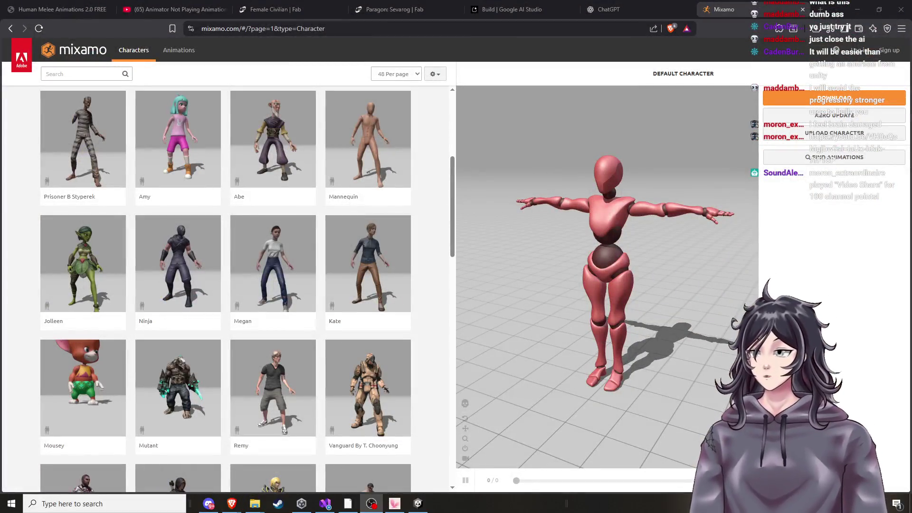
{"action": "scroll", "coordinate": [135, 265], "scroll_direction": "down", "scroll_amount": 10}
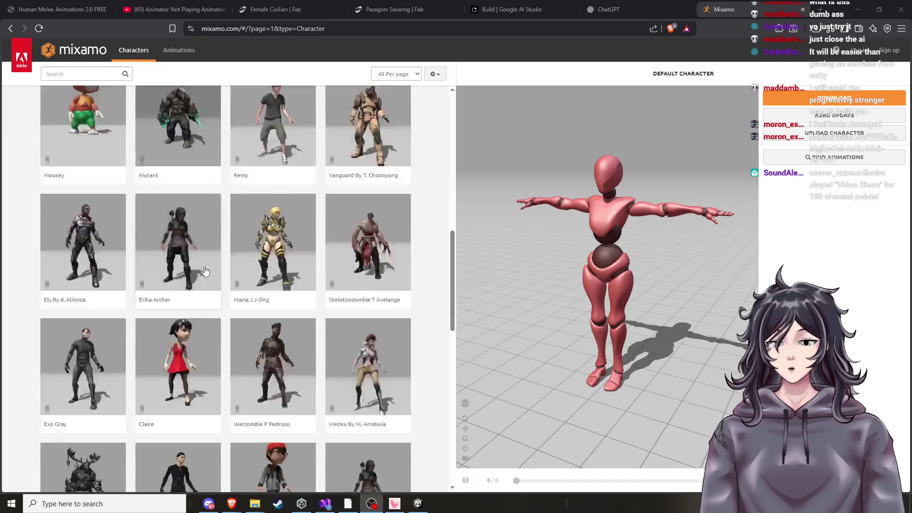
{"action": "scroll", "coordinate": [235, 286], "scroll_direction": "down", "scroll_amount": 4}
{"action": "scroll", "coordinate": [237, 287], "scroll_direction": "down", "scroll_amount": 5}
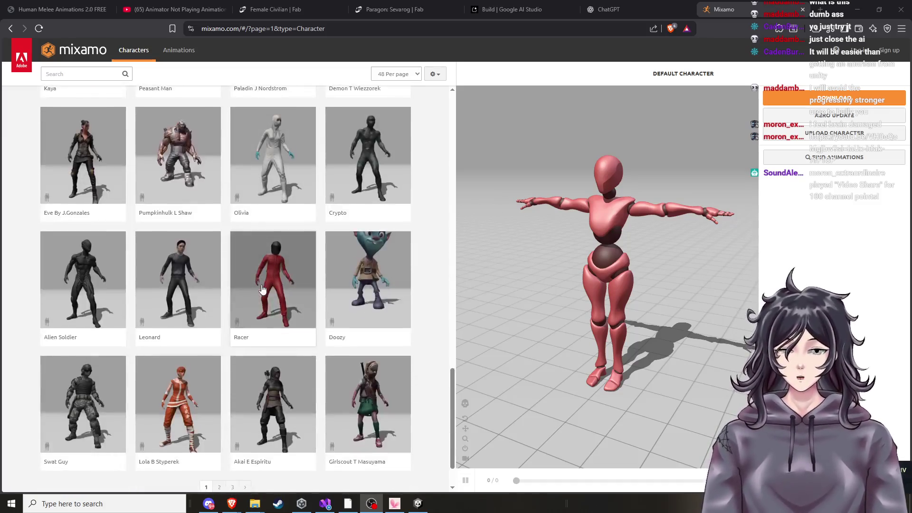
{"action": "left_click", "coordinate": [418, 503]}
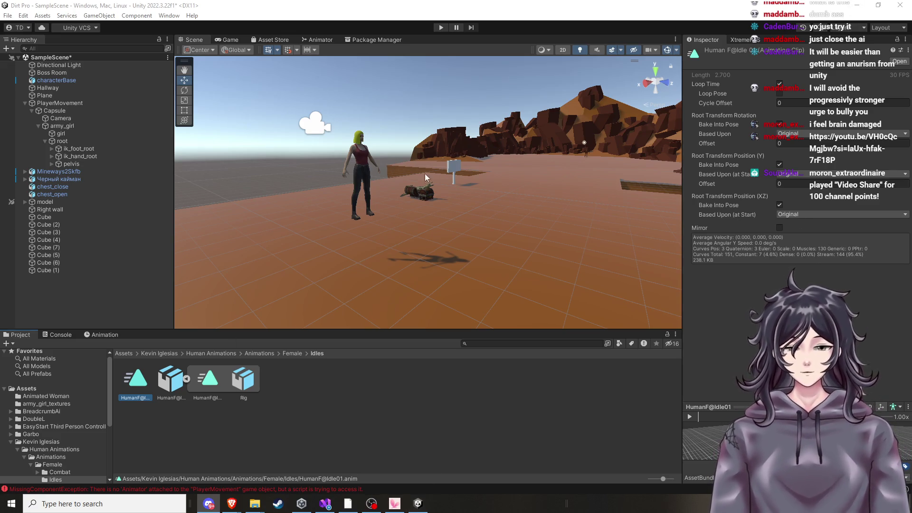
Frame the Plane floor, orbit around the desert terrain, then enter Play mode
{"action": "left_click", "coordinate": [515, 190]}
{"action": "key", "text": "f"}
{"action": "left_click_drag", "start_coordinate": [501, 207], "coordinate": [485, 257]}
{"action": "scroll", "coordinate": [483, 252], "scroll_direction": "down", "scroll_amount": 3}
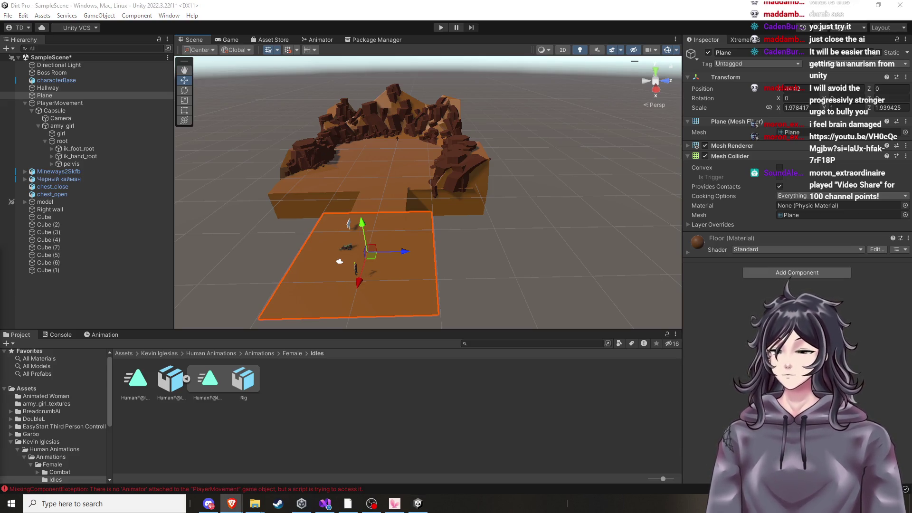
{"action": "mouse_move", "coordinate": [409, 213]}
{"action": "left_mouse_down"}
{"action": "mouse_move", "coordinate": [425, 211]}
{"action": "mouse_move", "coordinate": [426, 198]}
{"action": "left_mouse_up"}
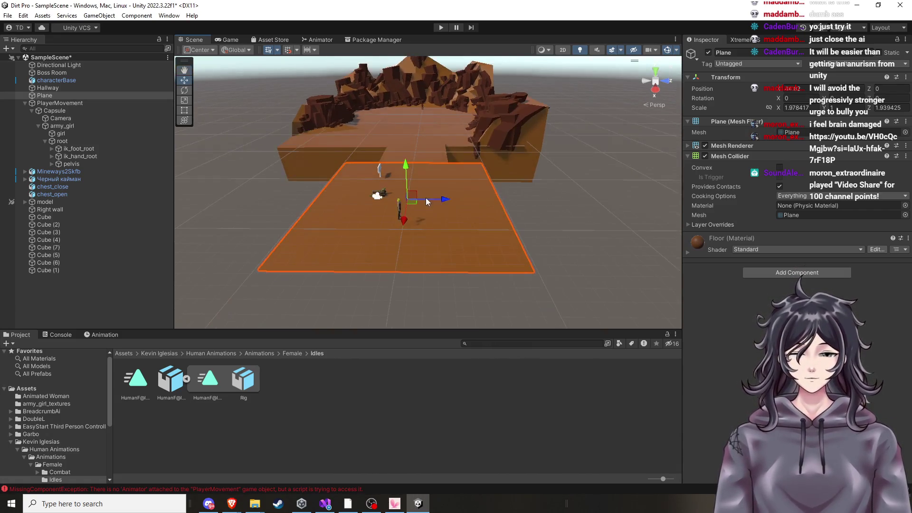
{"action": "left_click", "coordinate": [606, 193]}
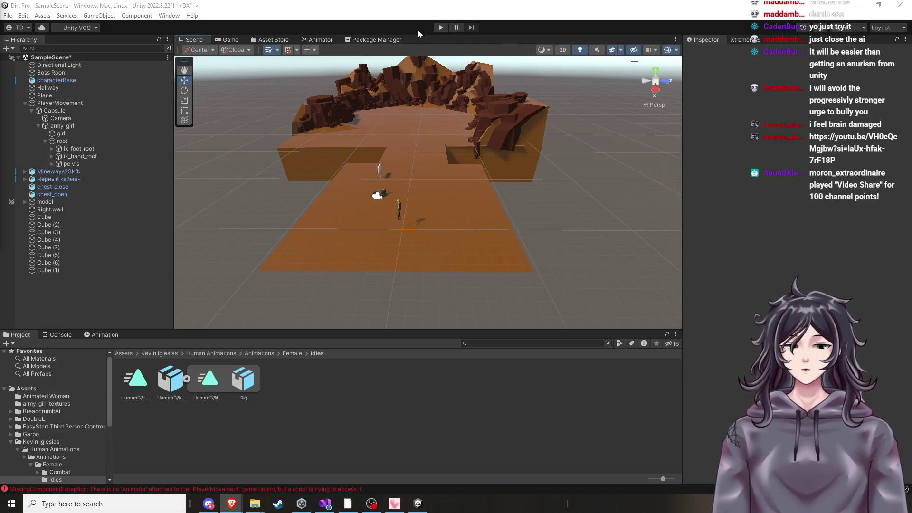
{"action": "left_click", "coordinate": [441, 30]}
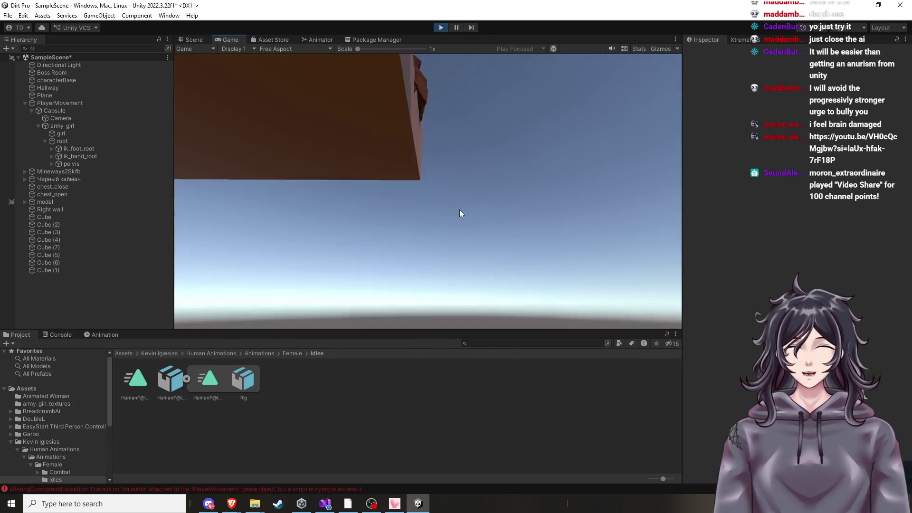
Stop the scene and restart Play mode
{"action": "left_click", "coordinate": [441, 28]}
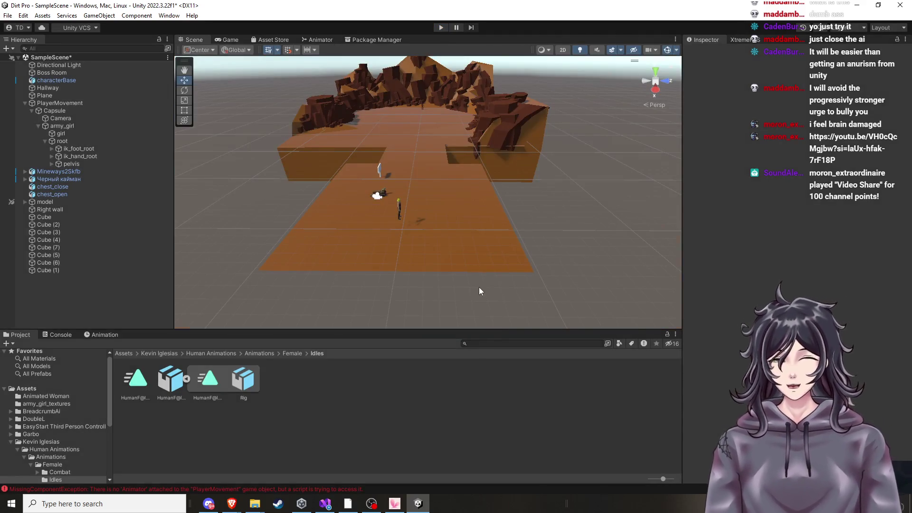
{"action": "scroll", "coordinate": [481, 276], "scroll_direction": "up", "scroll_amount": 2}
{"action": "scroll", "coordinate": [489, 260], "scroll_direction": "up", "scroll_amount": 1}
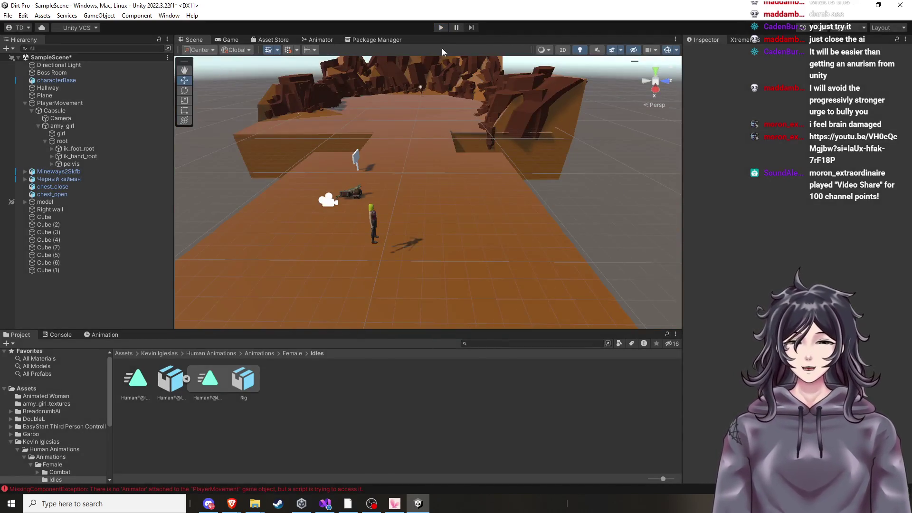
{"action": "left_click", "coordinate": [441, 27]}
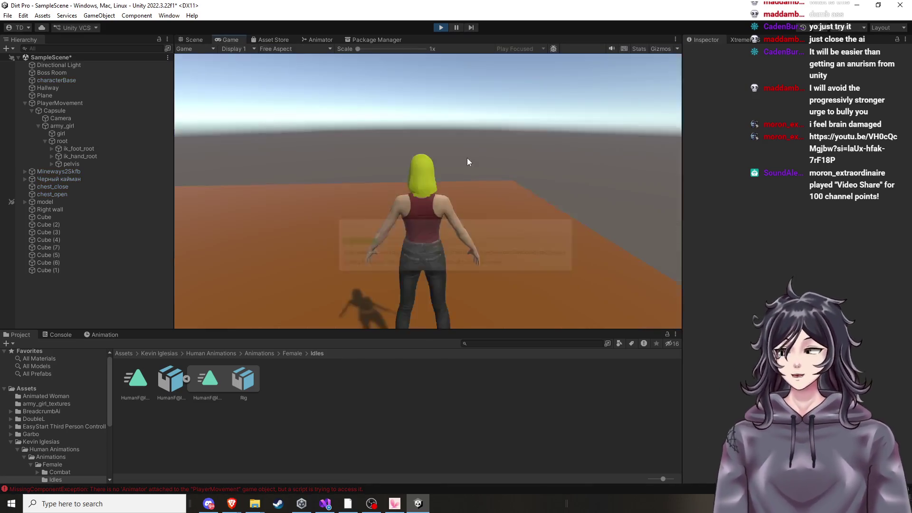
Walk the T-posed girl forward, exit Play mode, and view the HumanF@Idle01 Animator graph
{"action": "left_click", "coordinate": [467, 159]}
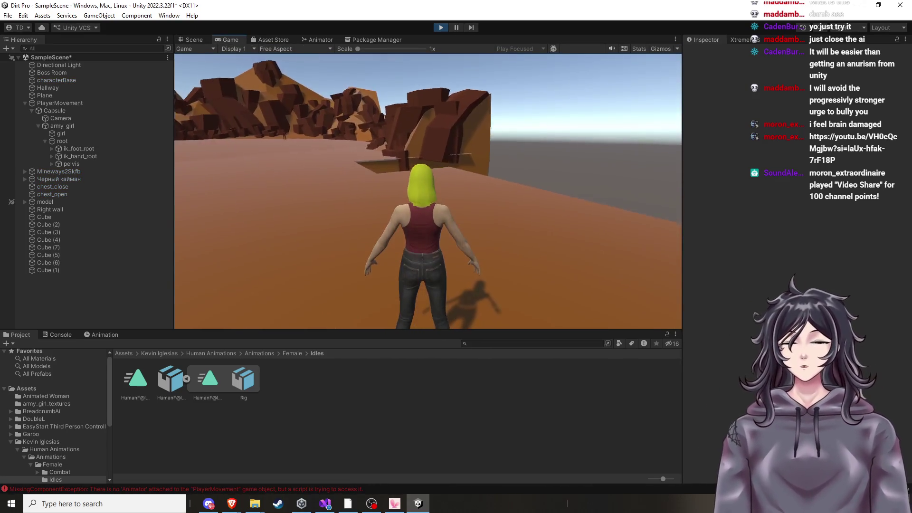
{"action": "key", "text": "w"}
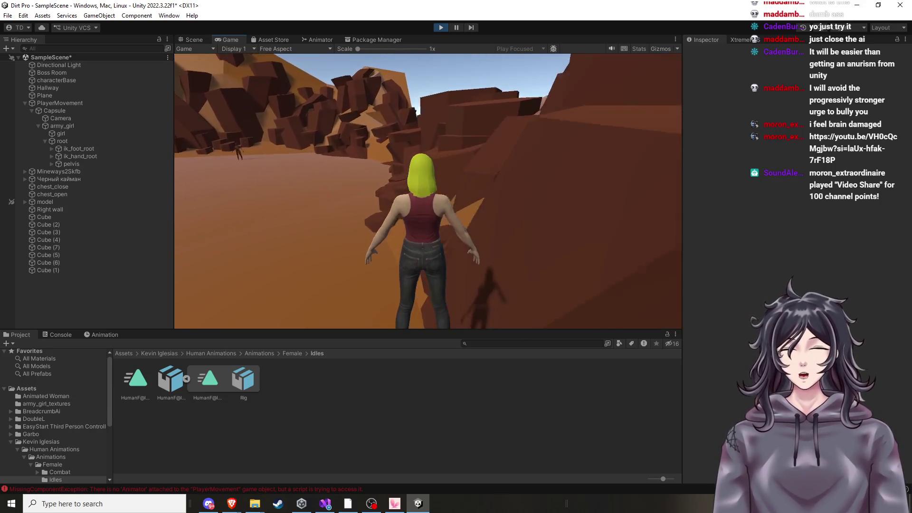
{"action": "key", "text": "Escape"}
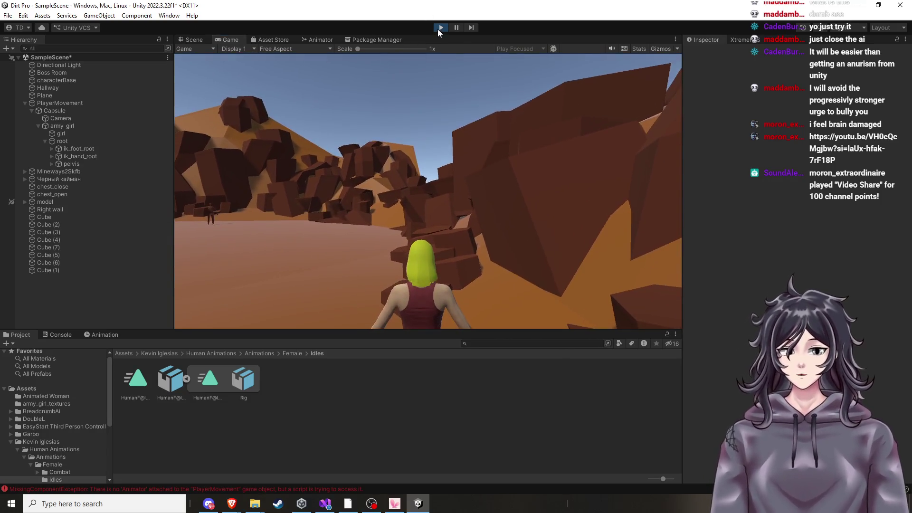
{"action": "left_click", "coordinate": [441, 28]}
{"action": "left_click", "coordinate": [308, 40]}
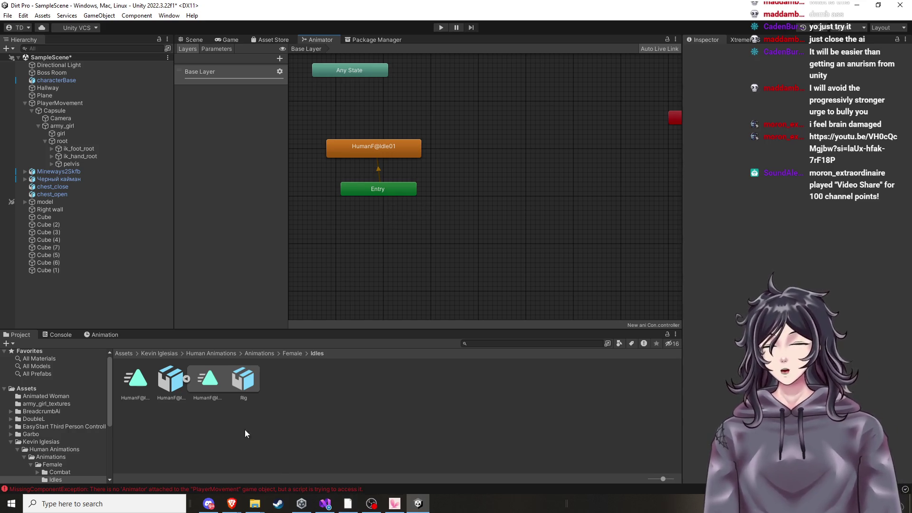
Open the army_girl model's import settings from the Assets folder and return to the Scene view
{"action": "left_click", "coordinate": [40, 386]}
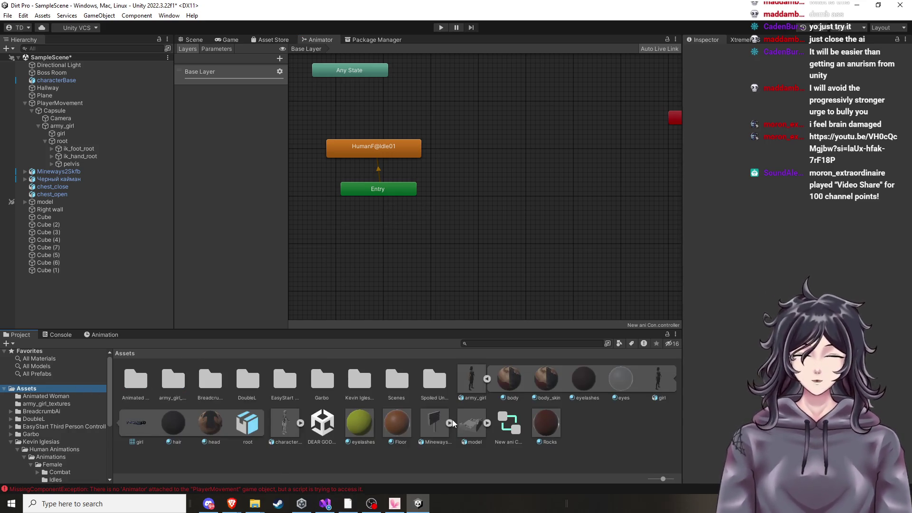
{"action": "left_click", "coordinate": [487, 380]}
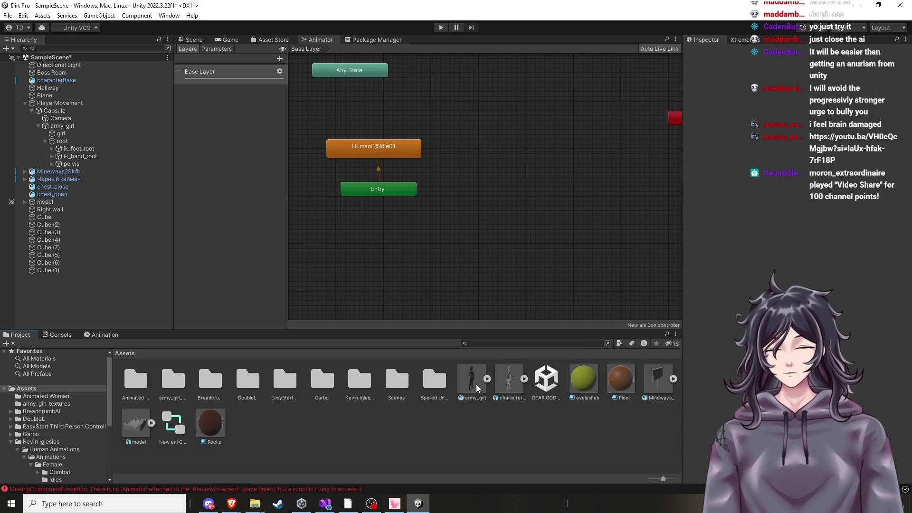
{"action": "left_click", "coordinate": [477, 388]}
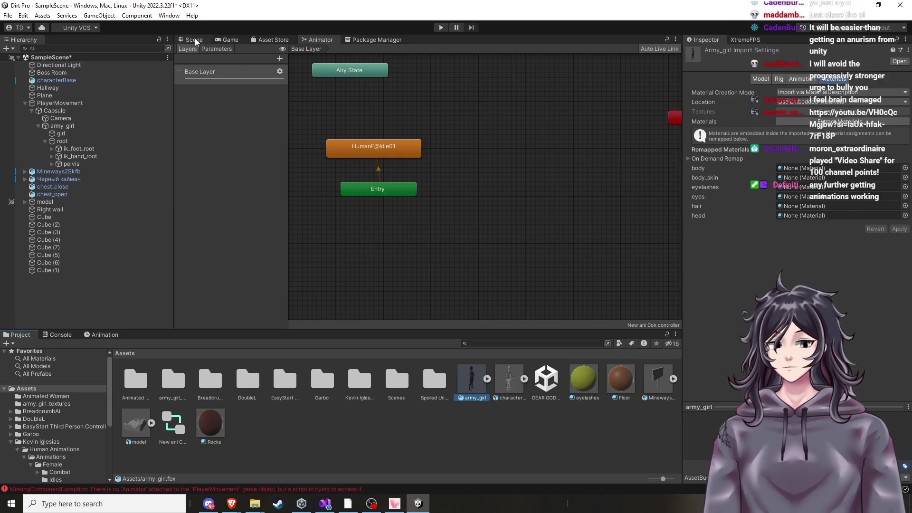
{"action": "key", "text": "ctrl+1"}
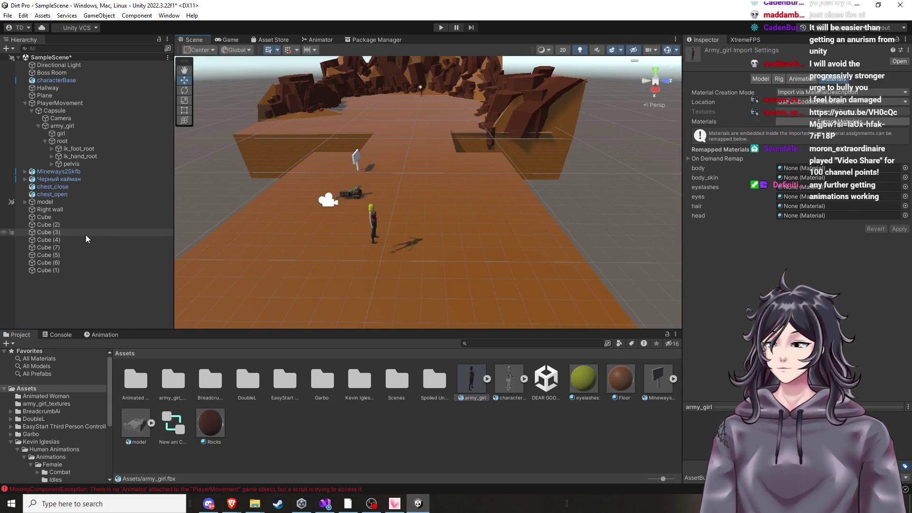
Inspect chest_open, characterBase, Mineways2Skfb and Capsule, framing the player capsule
{"action": "left_click", "coordinate": [73, 195]}
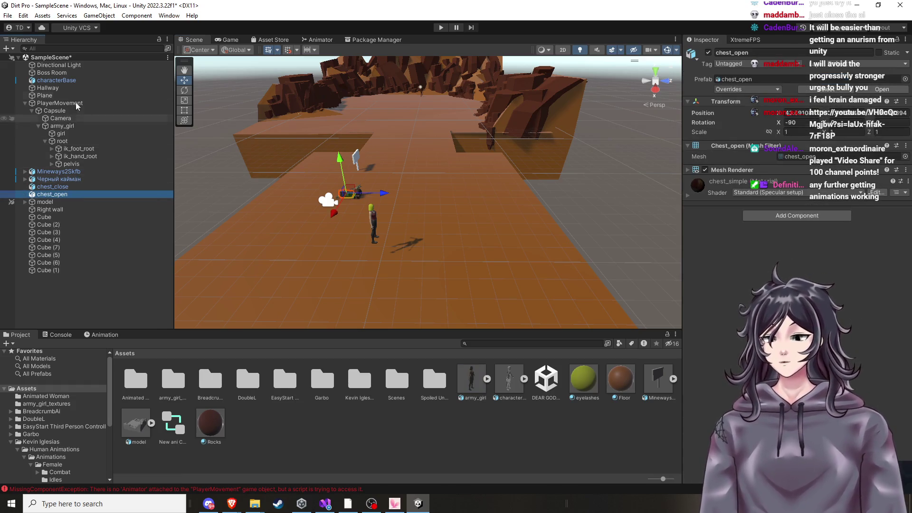
{"action": "left_click", "coordinate": [75, 88]}
{"action": "left_click", "coordinate": [71, 80]}
{"action": "left_click", "coordinate": [72, 164]}
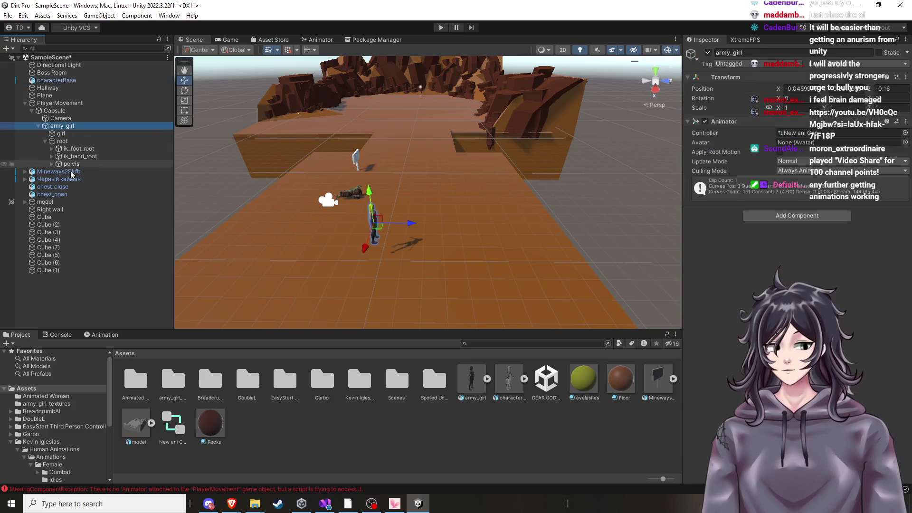
{"action": "left_click", "coordinate": [59, 171]}
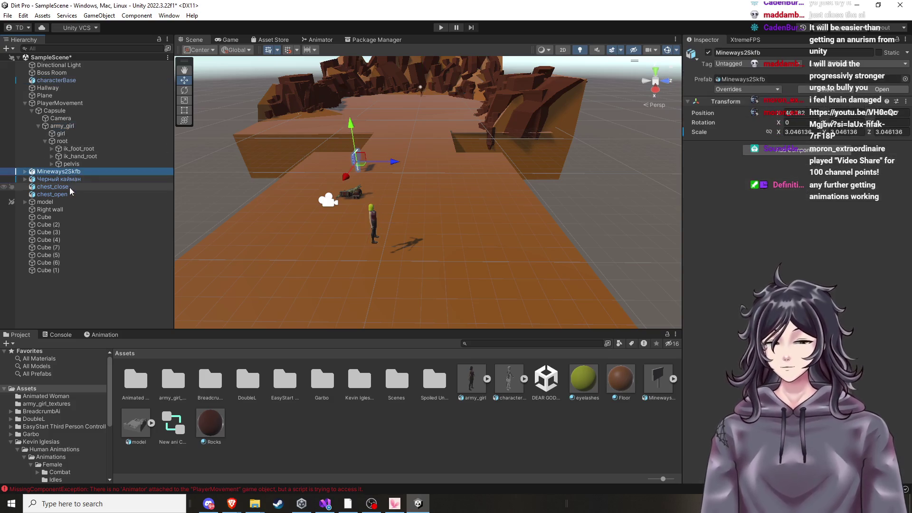
{"action": "left_click", "coordinate": [61, 118]}
{"action": "left_click", "coordinate": [65, 112]}
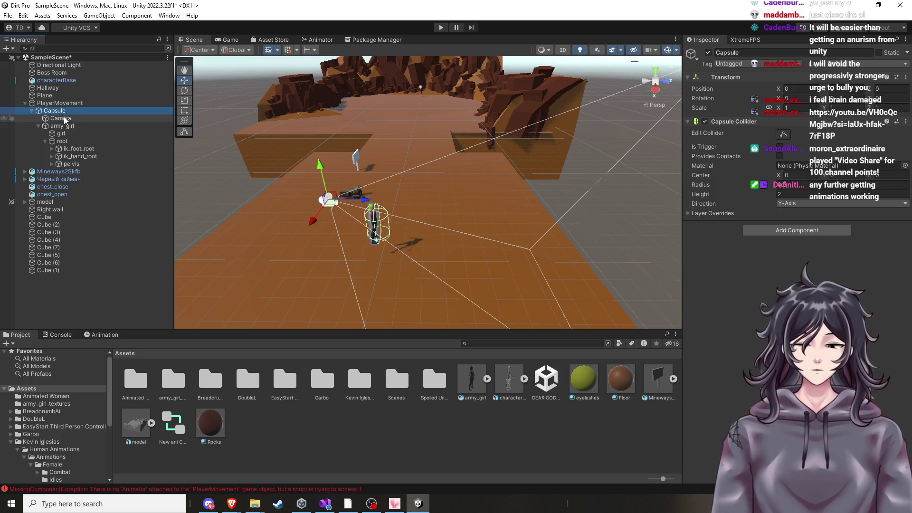
{"action": "key", "text": "f"}
{"action": "left_click_drag", "start_coordinate": [363, 260], "coordinate": [386, 256]}
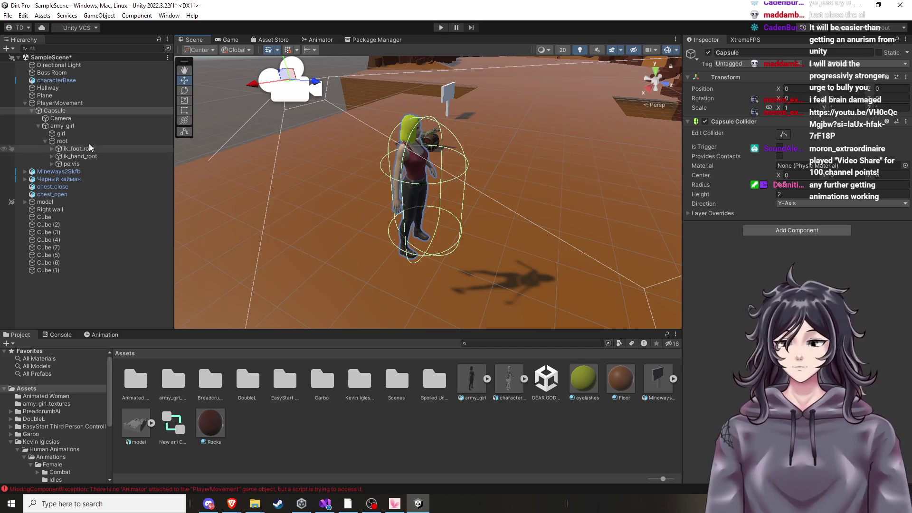
Nudge army_girl slightly forward along Z and enter Play mode
{"action": "left_click", "coordinate": [432, 223]}
{"action": "left_click_drag", "start_coordinate": [451, 209], "coordinate": [460, 205]}
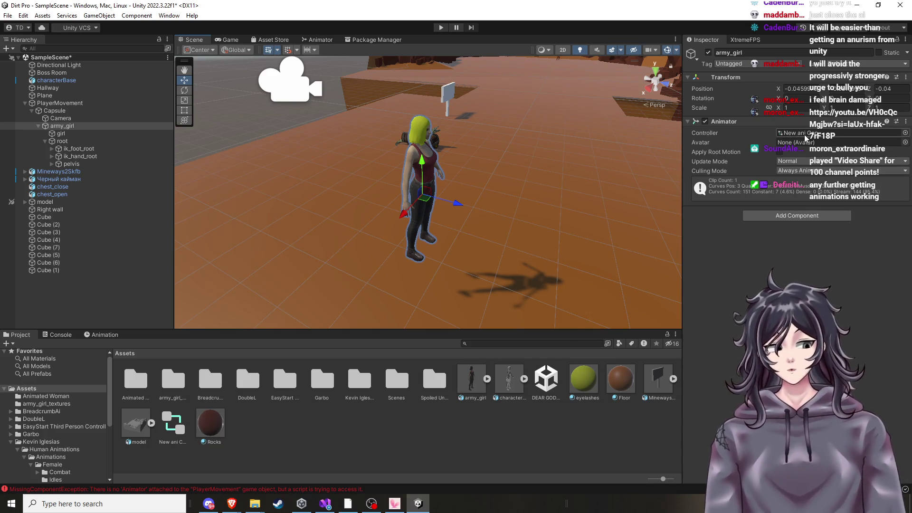
{"action": "left_click", "coordinate": [441, 27]}
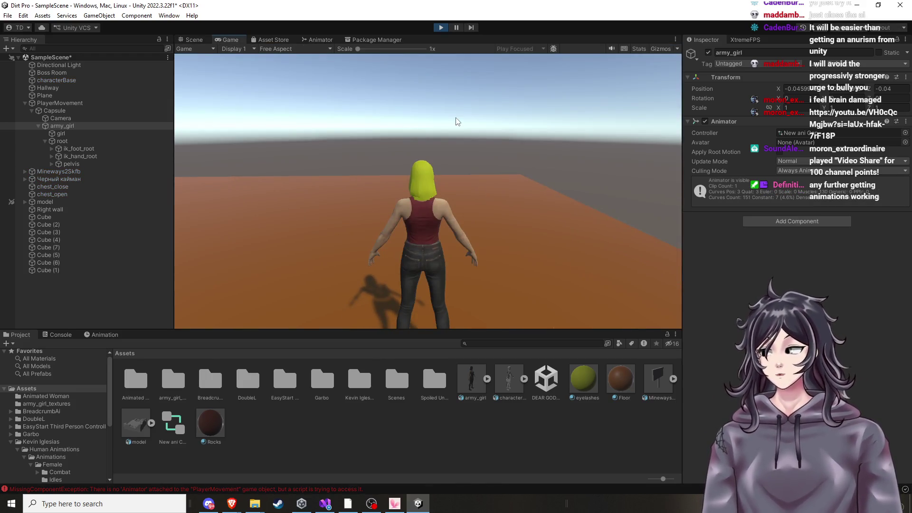
Exit Play mode, then frame and orbit around the whole level
{"action": "left_click", "coordinate": [441, 27]}
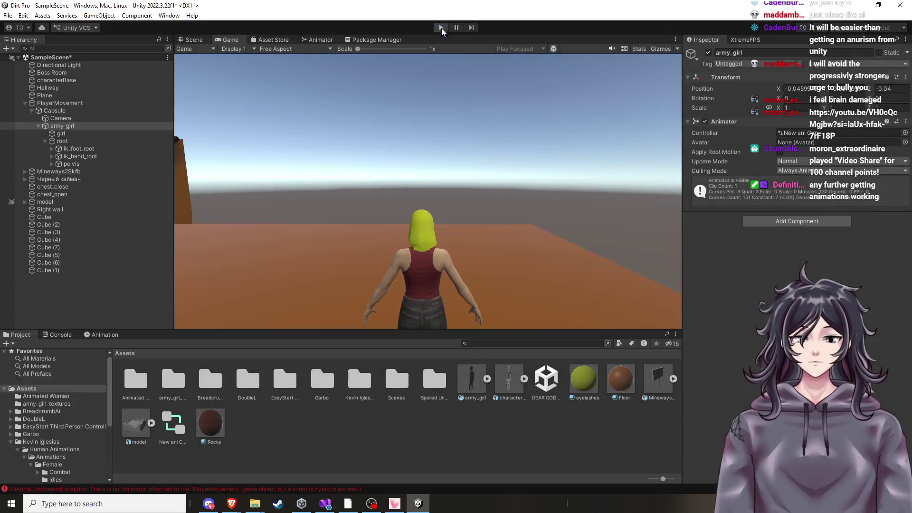
{"action": "left_click", "coordinate": [517, 173]}
{"action": "key", "text": "f"}
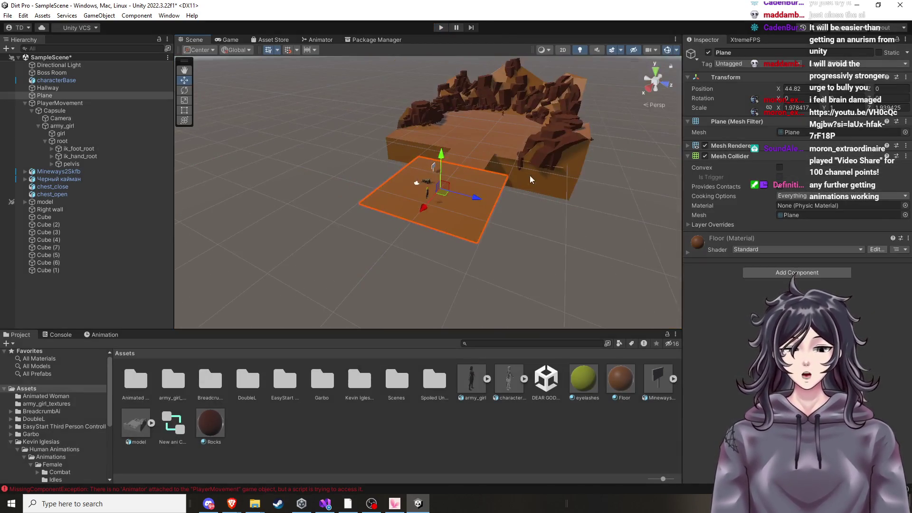
{"action": "left_click", "coordinate": [567, 228]}
{"action": "scroll", "coordinate": [506, 281], "scroll_direction": "up", "scroll_amount": 3}
{"action": "mouse_move", "coordinate": [547, 265]}
{"action": "left_mouse_down"}
{"action": "mouse_move", "coordinate": [535, 259]}
{"action": "mouse_move", "coordinate": [512, 270]}
{"action": "left_mouse_up"}
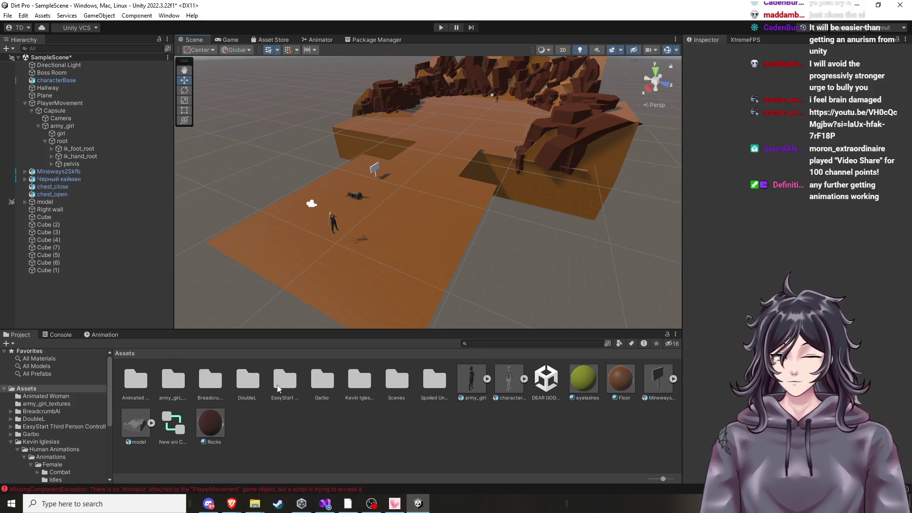
Browse the EasyStart Third Person Controller > Prefabs folder
{"action": "left_click", "coordinate": [292, 392]}
{"action": "double_click", "coordinate": [291, 391]}
{"action": "double_click", "coordinate": [137, 380]}
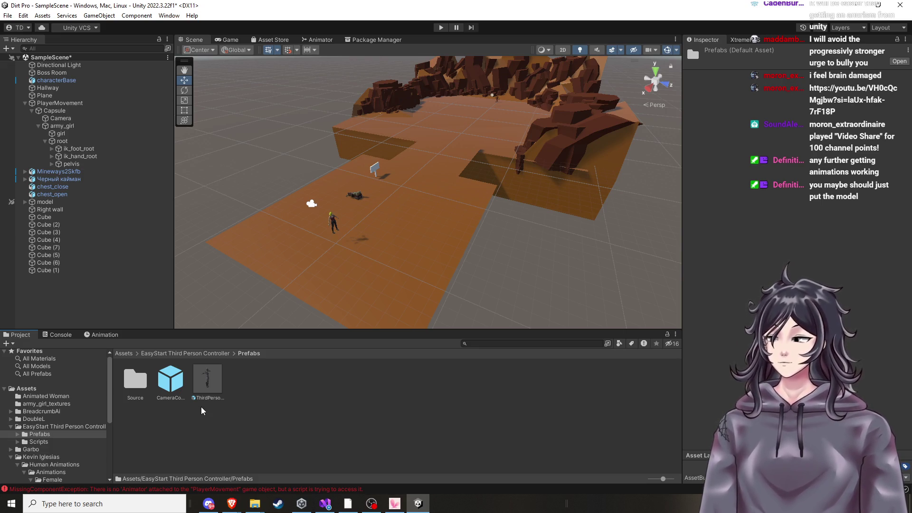
{"action": "scroll", "coordinate": [379, 257], "scroll_direction": "up", "scroll_amount": 3}
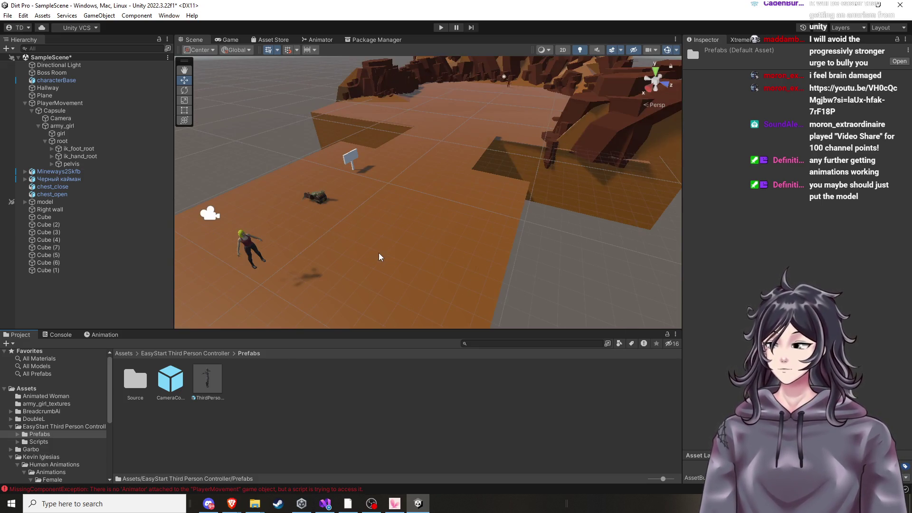
{"action": "scroll", "coordinate": [379, 257], "scroll_direction": "down", "scroll_amount": 3}
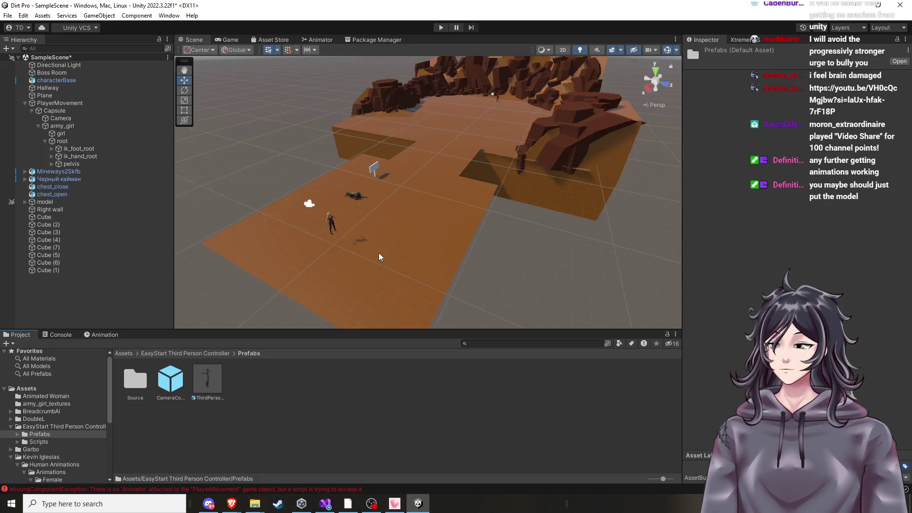
{"action": "scroll", "coordinate": [379, 257], "scroll_direction": "up", "scroll_amount": 2}
Tilt the view toward the character, select army_girl, and return to the Assets folder
{"action": "mouse_move", "coordinate": [380, 257]}
{"action": "left_mouse_down"}
{"action": "mouse_move", "coordinate": [409, 256]}
{"action": "mouse_move", "coordinate": [329, 232]}
{"action": "mouse_move", "coordinate": [351, 226]}
{"action": "left_mouse_up"}
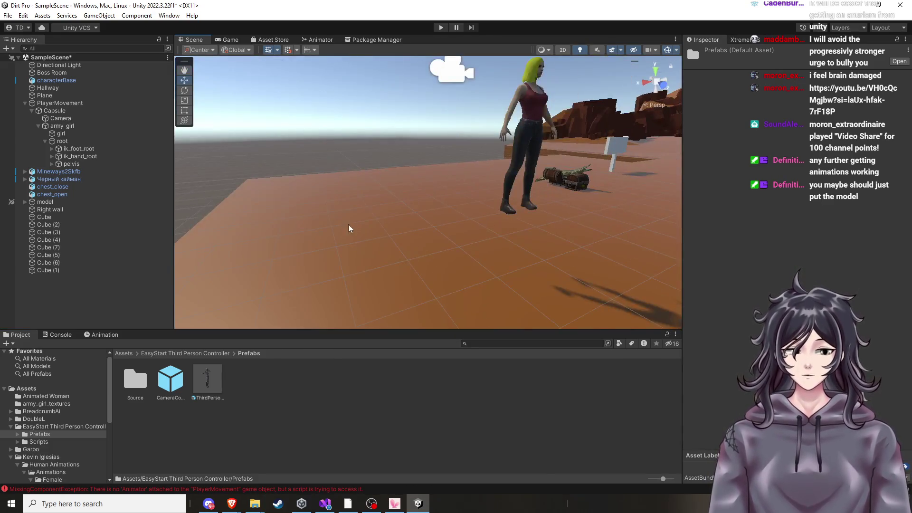
{"action": "left_click", "coordinate": [61, 126]}
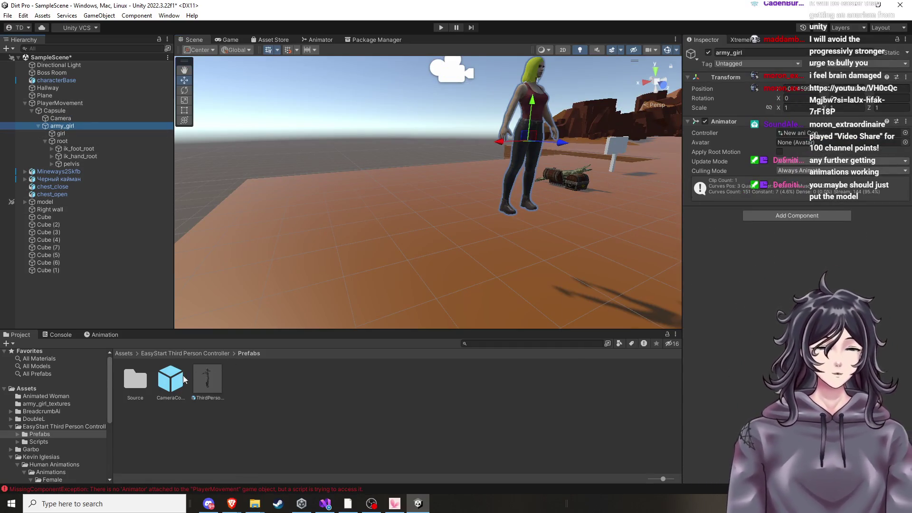
{"action": "left_click", "coordinate": [27, 388]}
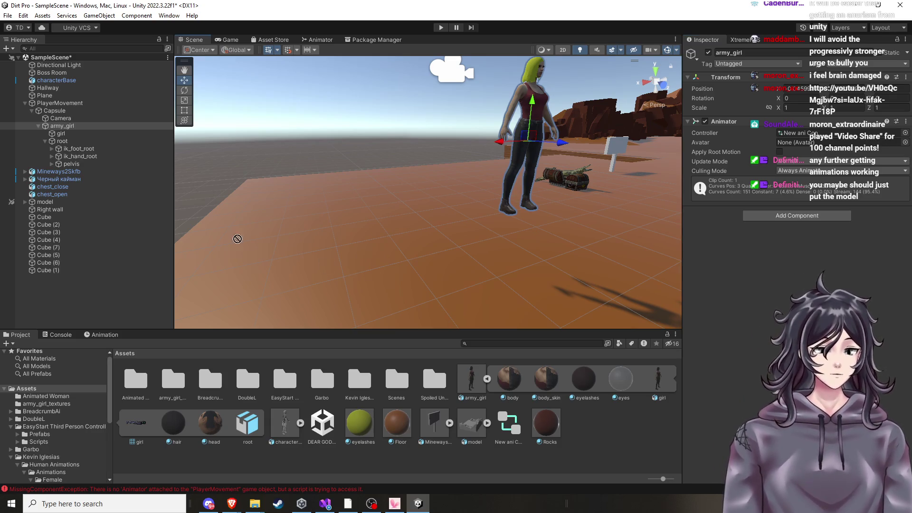
Select army_girl and browse the list of avatars available to assign
{"action": "left_click", "coordinate": [88, 141]}
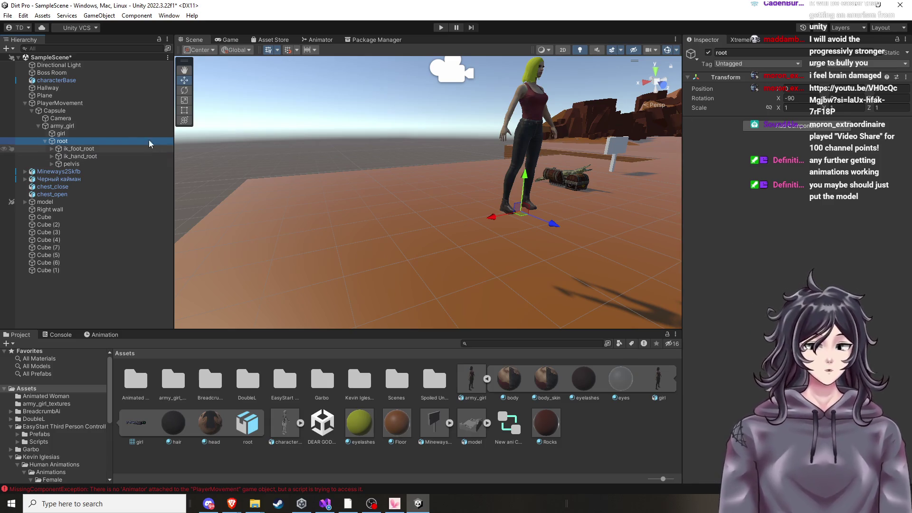
{"action": "left_click", "coordinate": [75, 127]}
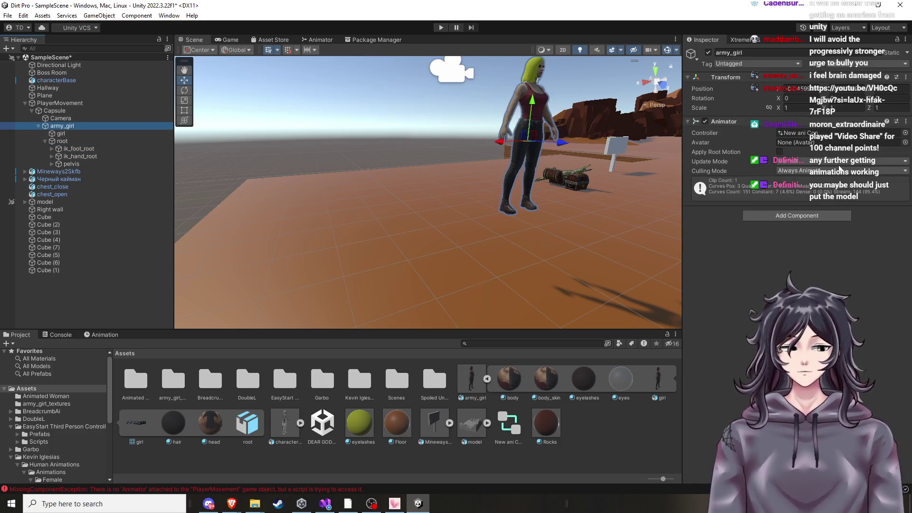
{"action": "left_click", "coordinate": [906, 142]}
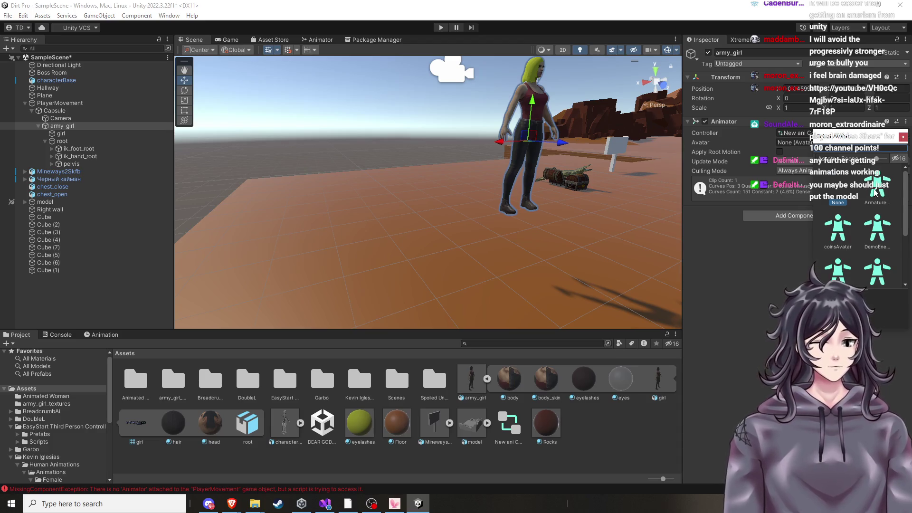
{"action": "scroll", "coordinate": [875, 190], "scroll_direction": "down", "scroll_amount": 1}
{"action": "scroll", "coordinate": [877, 225], "scroll_direction": "down", "scroll_amount": 1}
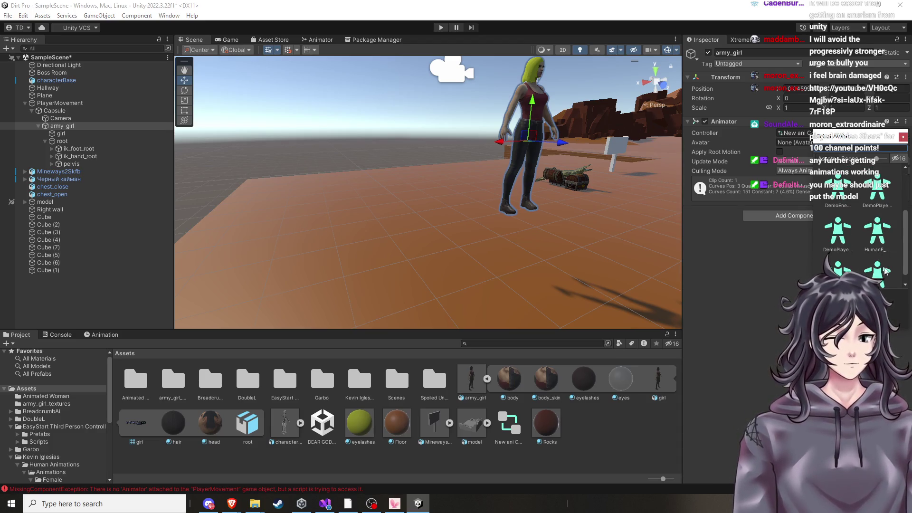
{"action": "scroll", "coordinate": [883, 271], "scroll_direction": "down", "scroll_amount": 1}
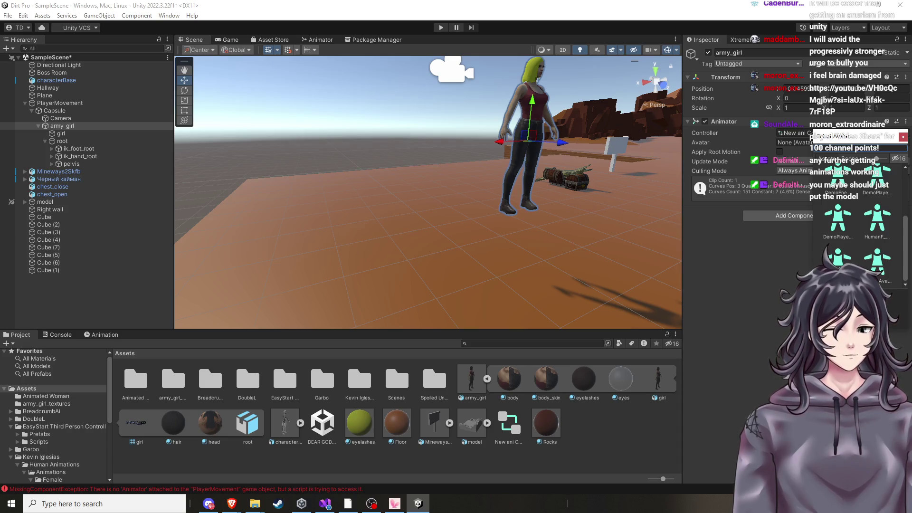
{"action": "scroll", "coordinate": [858, 223], "scroll_direction": "up", "scroll_amount": 2}
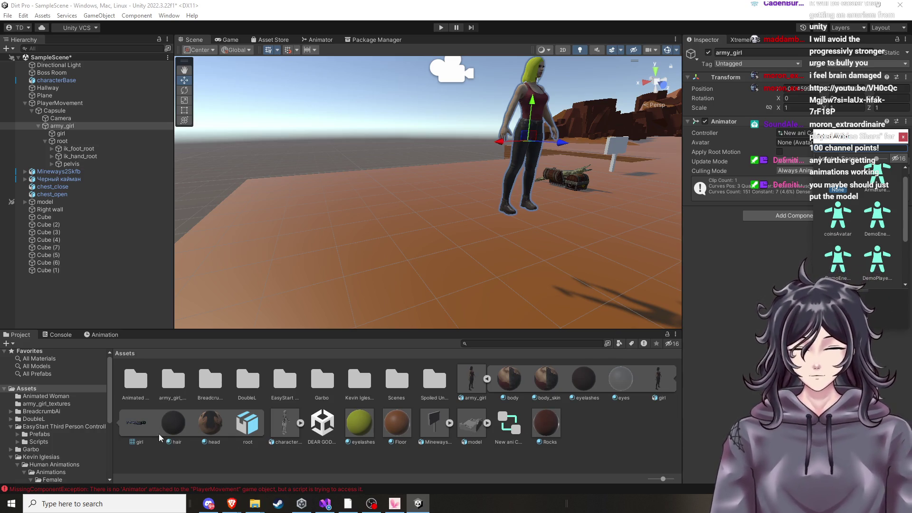
Inspect the model's root and girl mesh sub-assets
{"action": "left_click", "coordinate": [670, 388]}
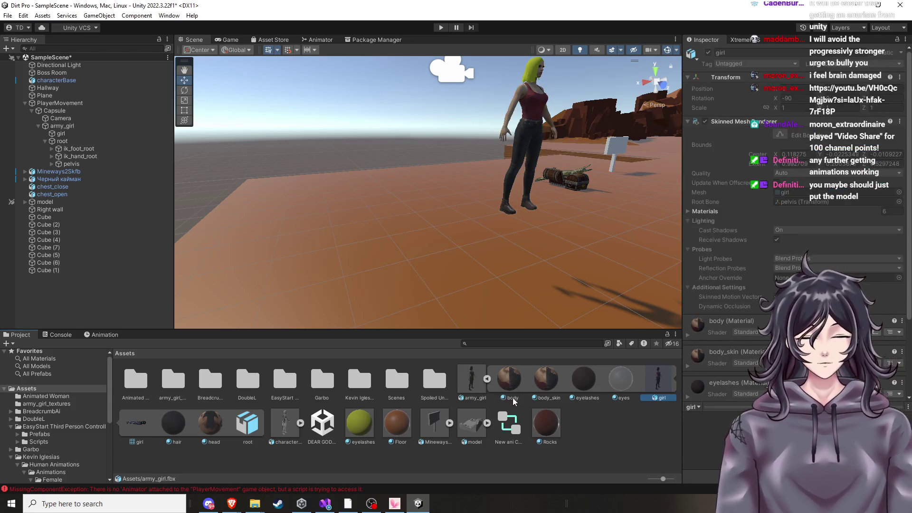
{"action": "left_click", "coordinate": [244, 430]}
{"action": "left_click", "coordinate": [207, 428]}
{"action": "left_click", "coordinate": [173, 427]}
{"action": "left_click", "coordinate": [147, 429]}
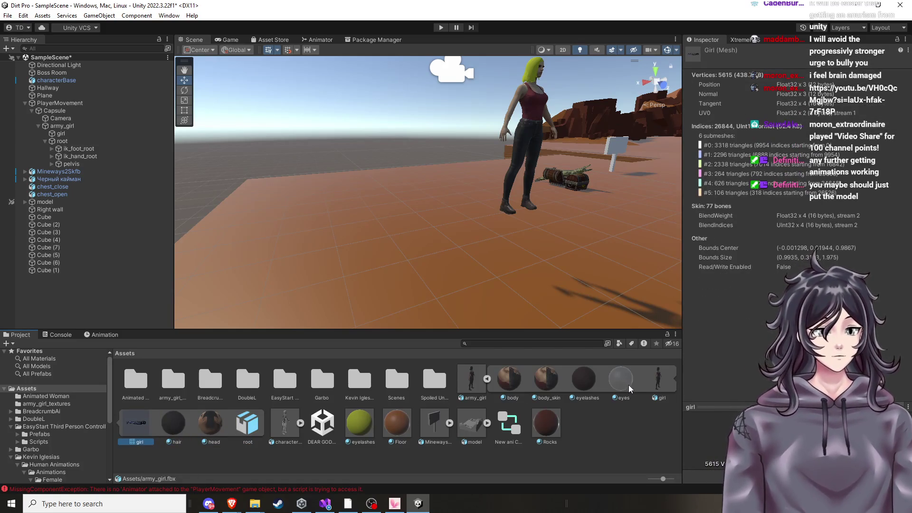
{"action": "left_click", "coordinate": [663, 389]}
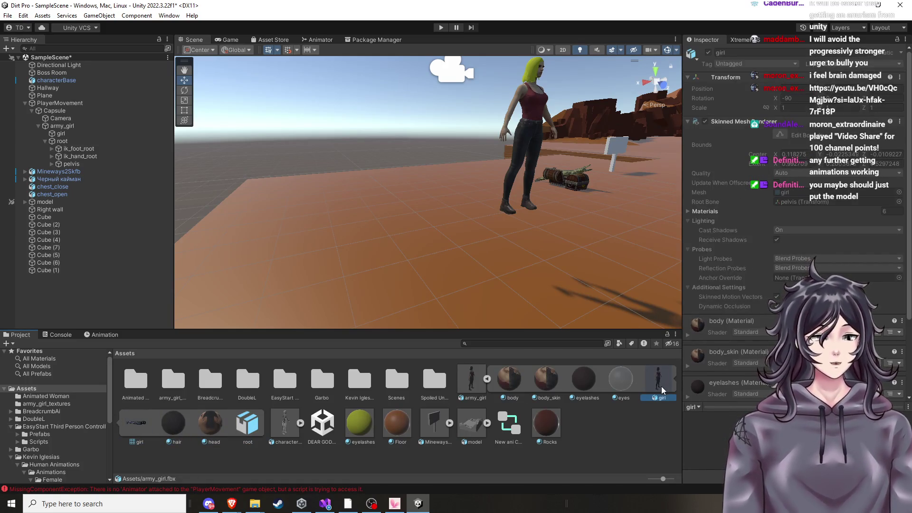
Review the eyes, eyelashes and body materials, then widen the Scene and Project panels
{"action": "left_click", "coordinate": [612, 392]}
{"action": "key", "text": "Left"}
{"action": "key", "text": "Left"}
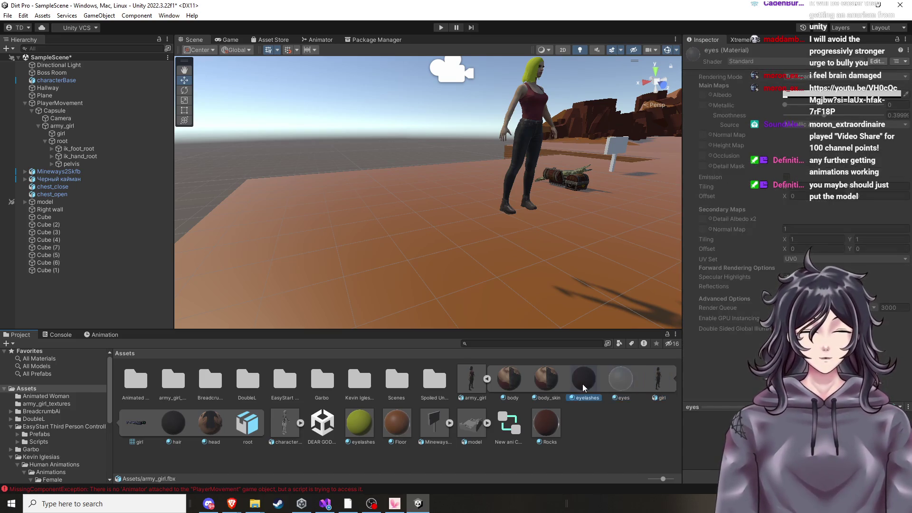
{"action": "key", "text": "Left"}
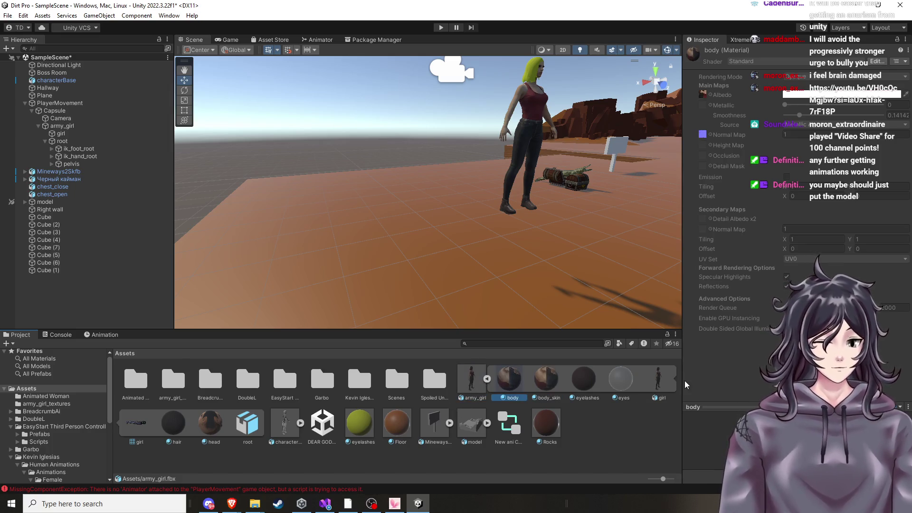
{"action": "mouse_move", "coordinate": [683, 383]}
{"action": "left_mouse_down"}
{"action": "mouse_move", "coordinate": [708, 387]}
{"action": "mouse_move", "coordinate": [666, 387]}
{"action": "left_mouse_up"}
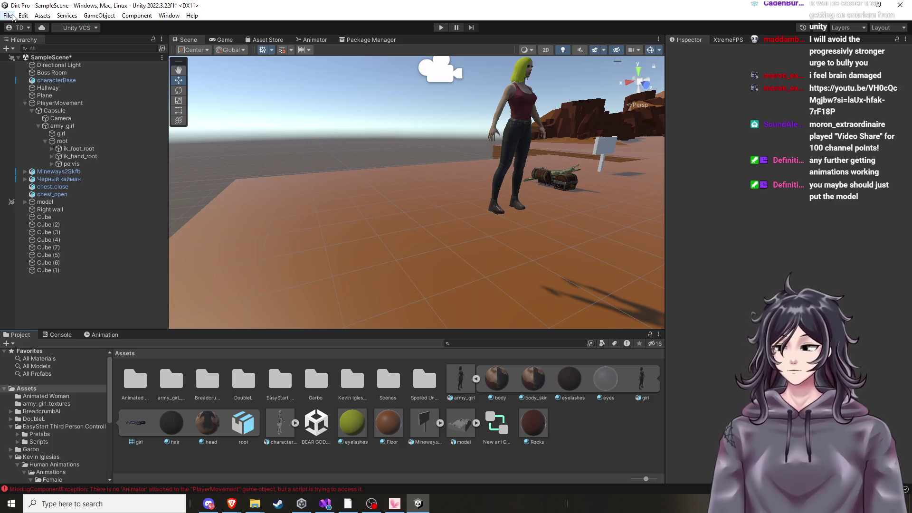
Check the HumanF@Idle01 state in the Animator graph and return to the Scene view
{"action": "scroll", "coordinate": [560, 150], "scroll_direction": "down", "scroll_amount": 5}
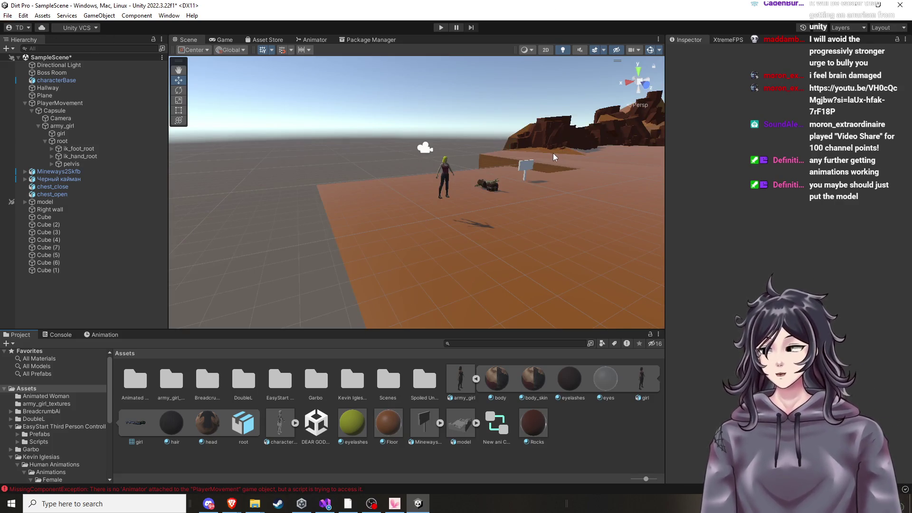
{"action": "left_click_drag", "start_coordinate": [550, 151], "coordinate": [643, 164]}
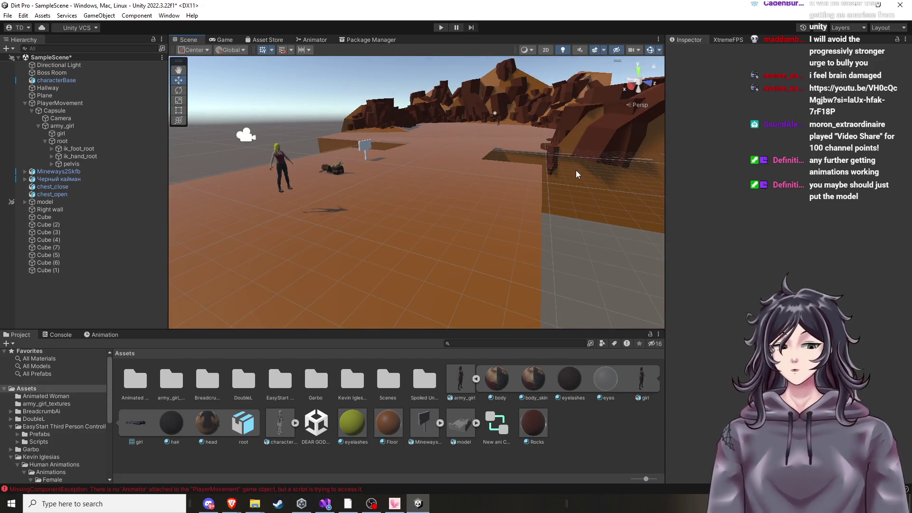
{"action": "left_click", "coordinate": [307, 40]}
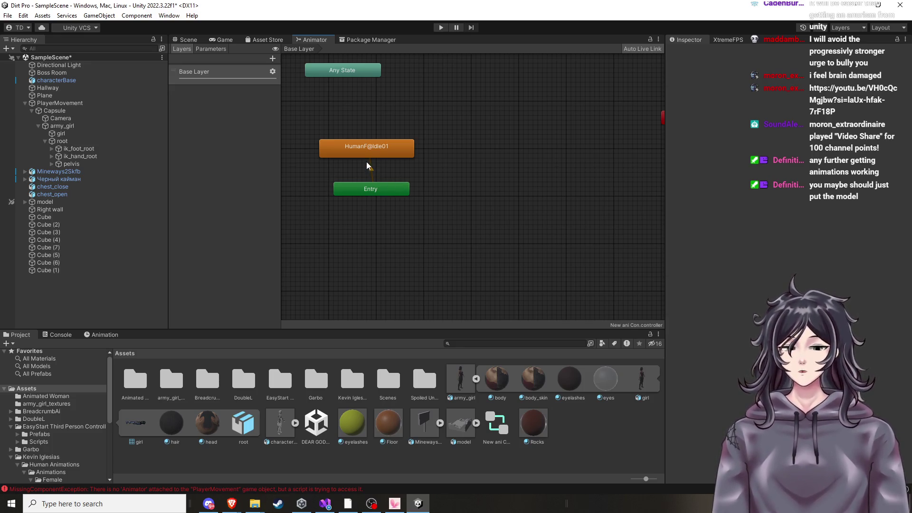
{"action": "left_click", "coordinate": [188, 40]}
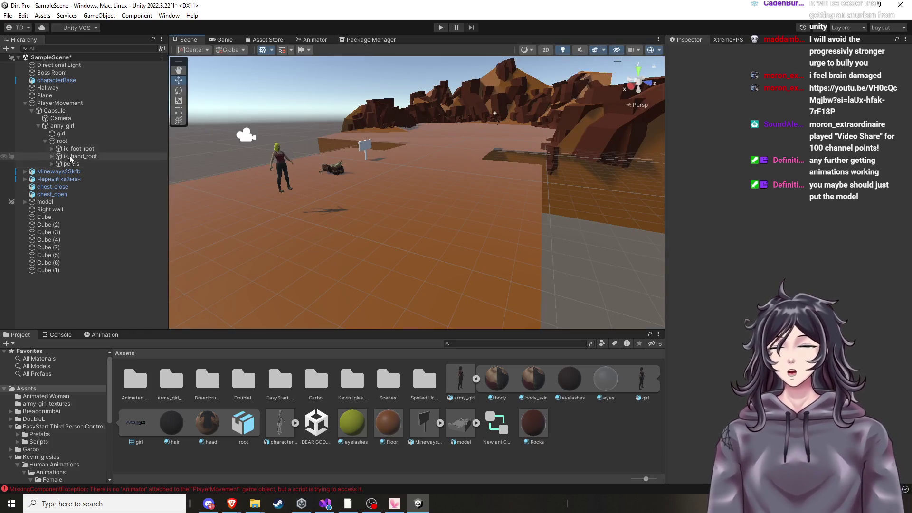
Frame the Capsule and inspect the Camera, girl and army_girl objects from the front
{"action": "left_click", "coordinate": [57, 112]}
{"action": "key", "text": "f"}
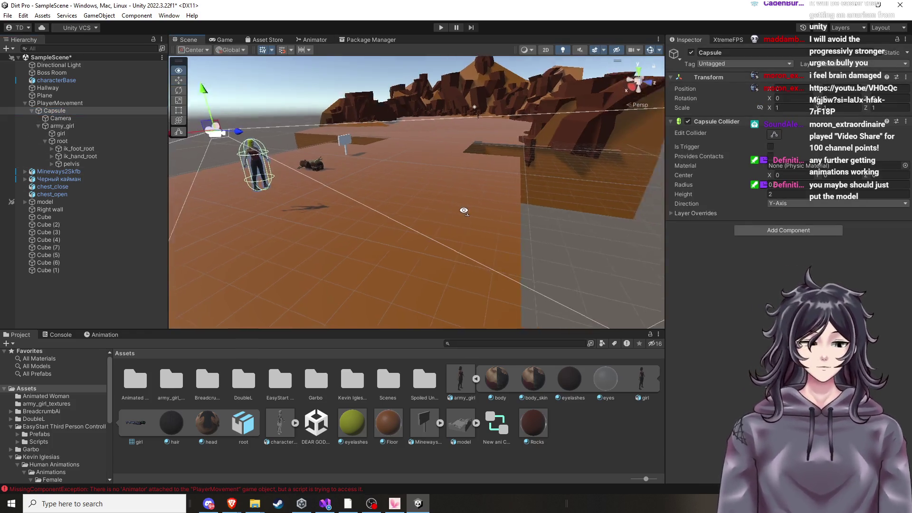
{"action": "left_click", "coordinate": [61, 134]}
{"action": "left_click", "coordinate": [62, 126]}
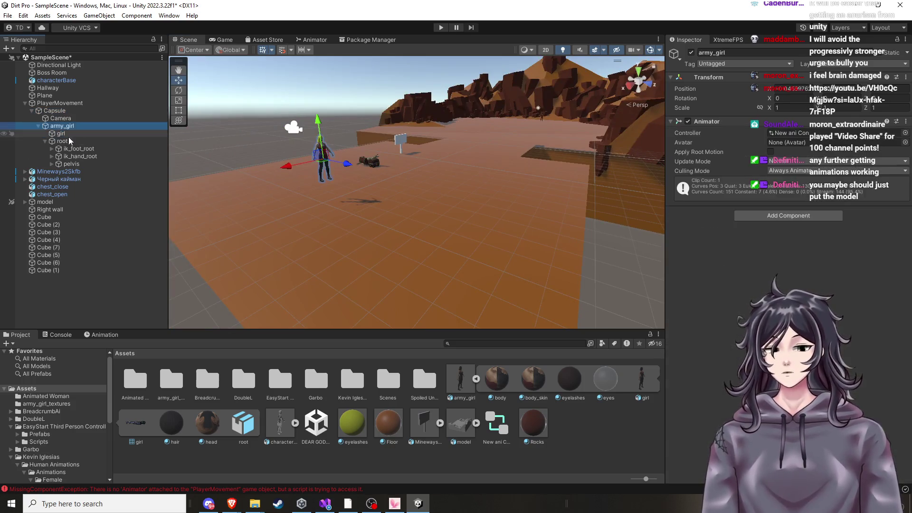
{"action": "mouse_move", "coordinate": [213, 166]}
{"action": "left_mouse_down"}
{"action": "mouse_move", "coordinate": [326, 106]}
{"action": "mouse_move", "coordinate": [323, 117]}
{"action": "left_mouse_up"}
{"action": "left_click", "coordinate": [83, 121]}
{"action": "left_click", "coordinate": [80, 131]}
{"action": "left_click", "coordinate": [80, 126]}
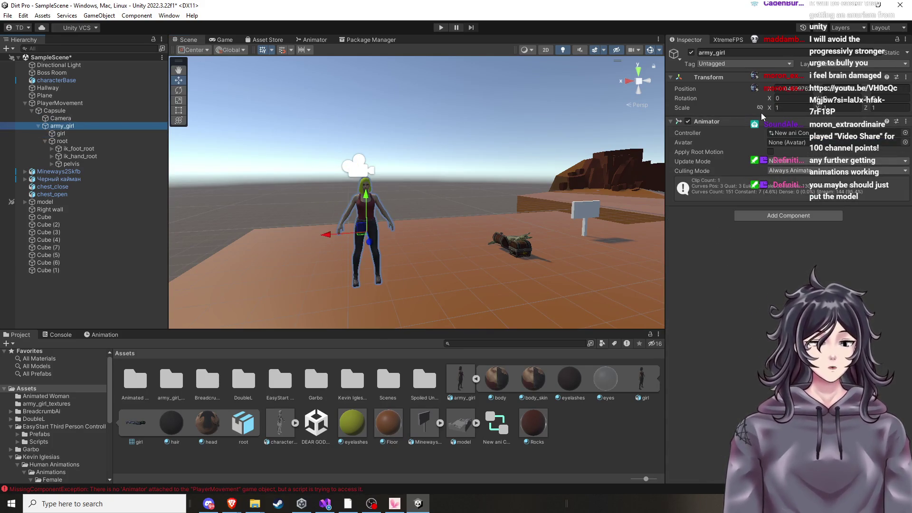
Inspect root, ik_foot_root, ik_hand_root and the girl mesh's six materials, then reselect army_girl
{"action": "left_click", "coordinate": [78, 138]}
{"action": "left_click", "coordinate": [78, 133]}
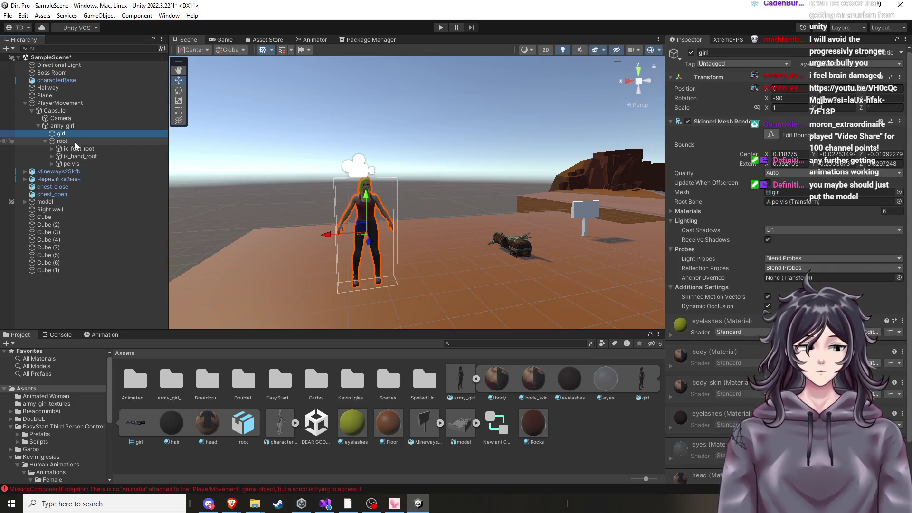
{"action": "left_click", "coordinate": [75, 148]}
{"action": "left_click", "coordinate": [75, 156]}
{"action": "left_click", "coordinate": [75, 171]}
{"action": "left_click", "coordinate": [73, 163]}
{"action": "left_click", "coordinate": [71, 133]}
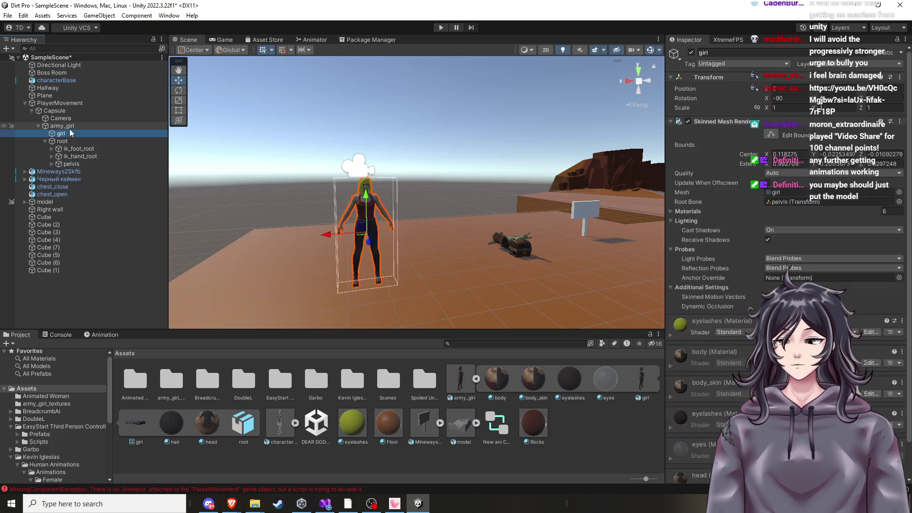
{"action": "left_click", "coordinate": [62, 126]}
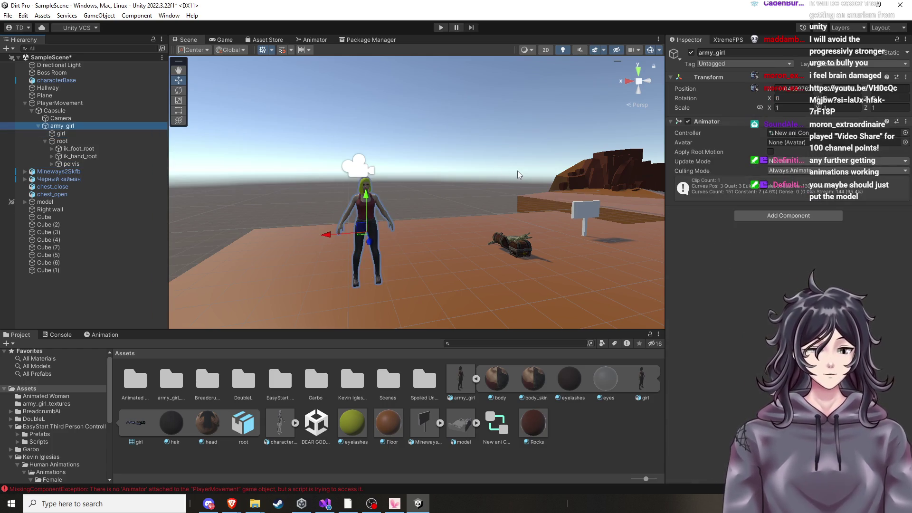
Set army_girl.fbx's Rig Animation Type to Humanoid, apply, and open the army_girlAvatar configuration
{"action": "left_click", "coordinate": [460, 384]}
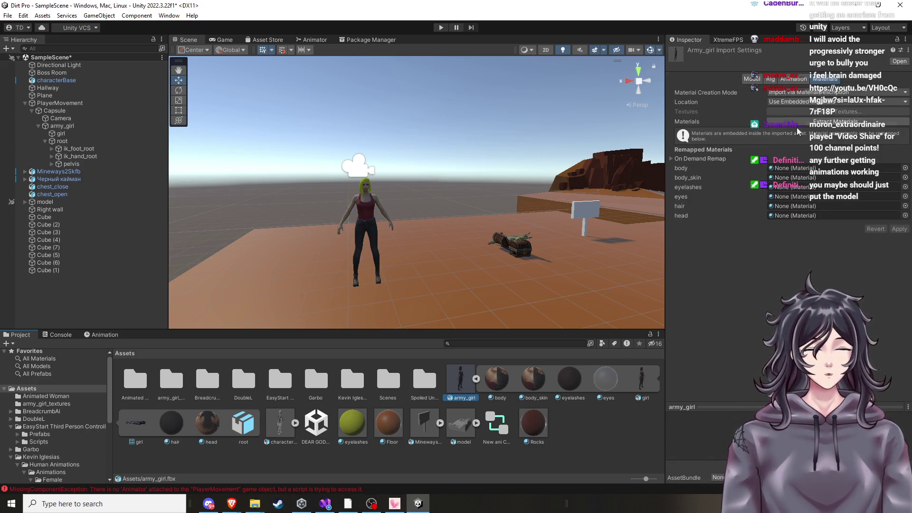
{"action": "left_click", "coordinate": [770, 79]}
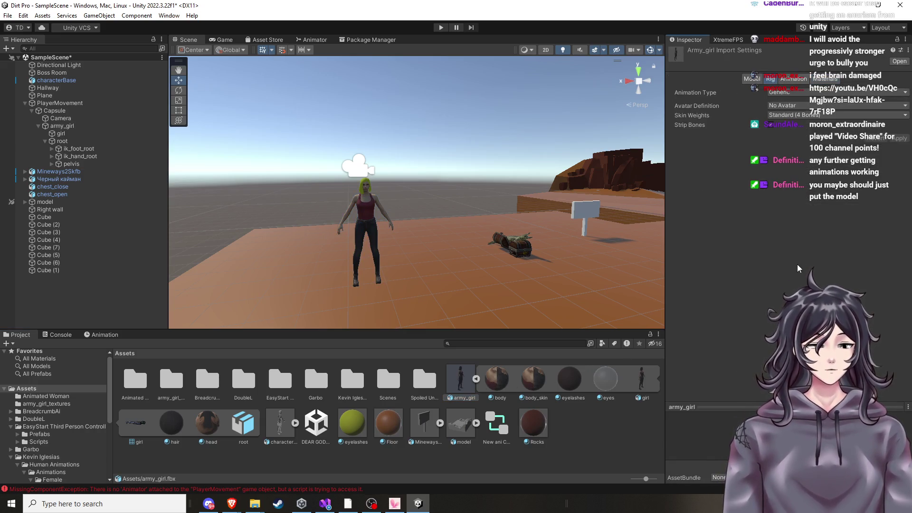
{"action": "left_click", "coordinate": [841, 92]}
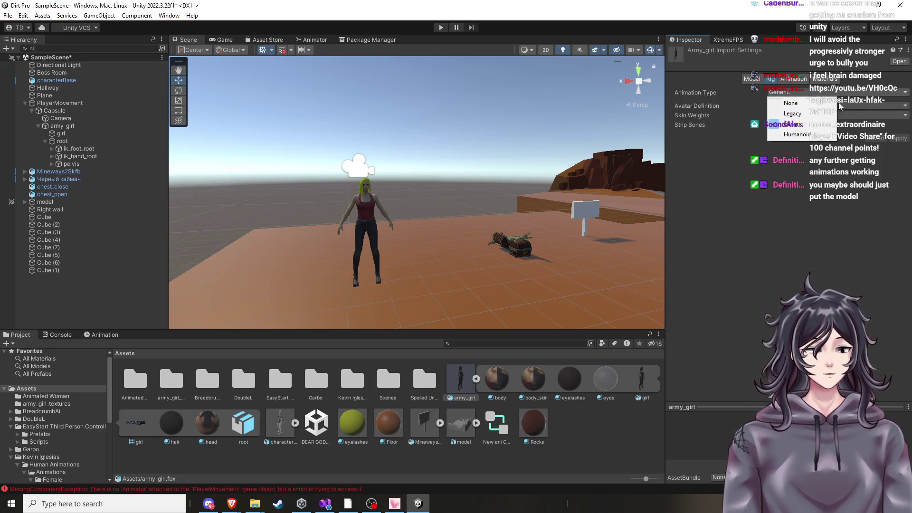
{"action": "left_click", "coordinate": [845, 135]}
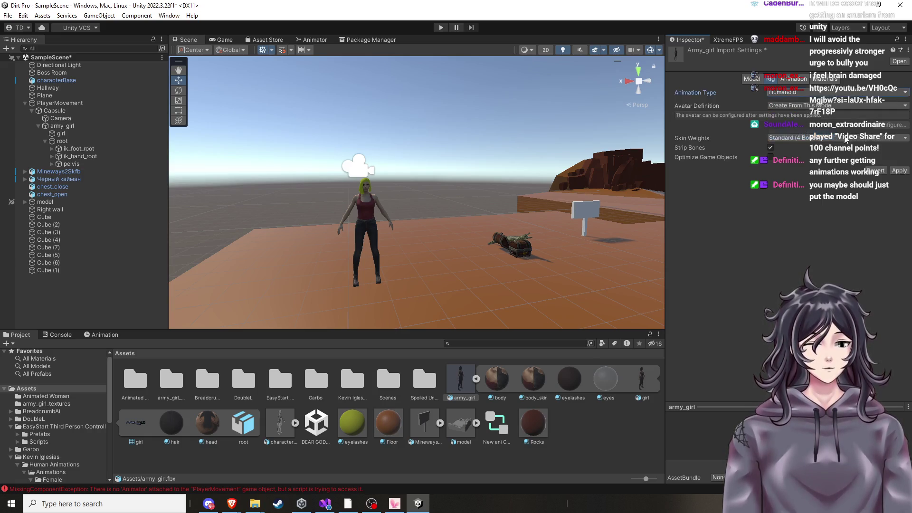
{"action": "left_click", "coordinate": [899, 171]}
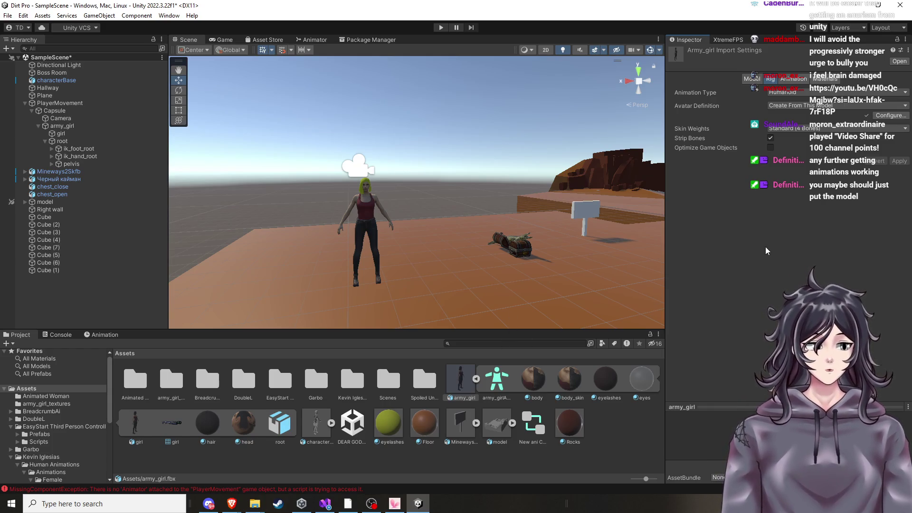
{"action": "left_click", "coordinate": [899, 116]}
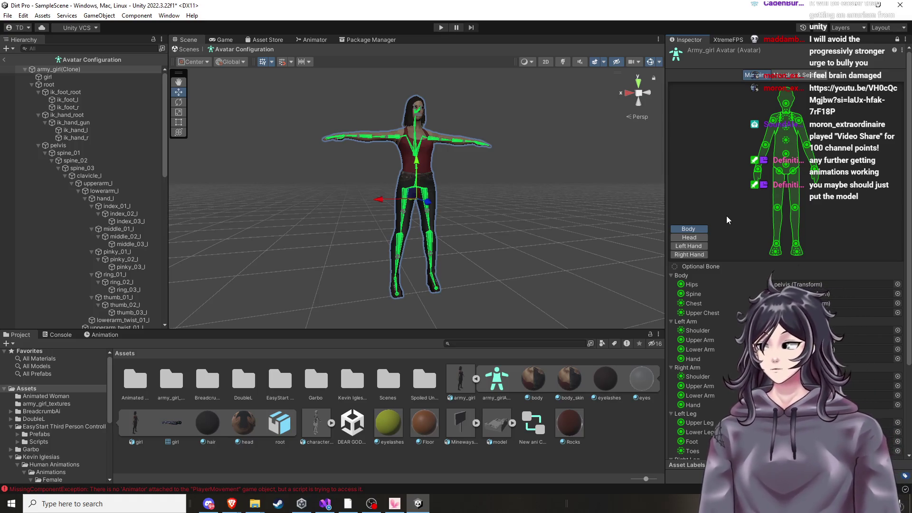
Review the avatar bone mapping, close it with Done, and enter Play mode
{"action": "scroll", "coordinate": [538, 229], "scroll_direction": "down", "scroll_amount": 2}
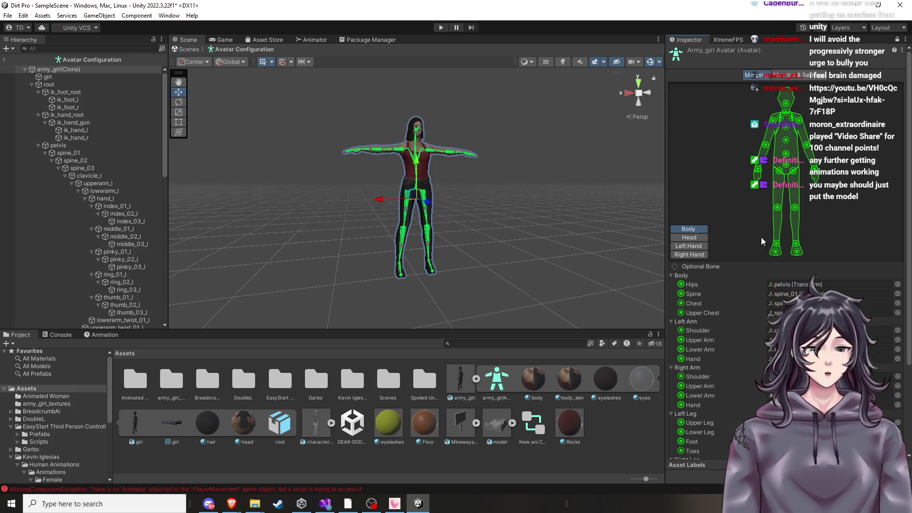
{"action": "scroll", "coordinate": [761, 241], "scroll_direction": "down", "scroll_amount": 3}
{"action": "left_click", "coordinate": [900, 409]}
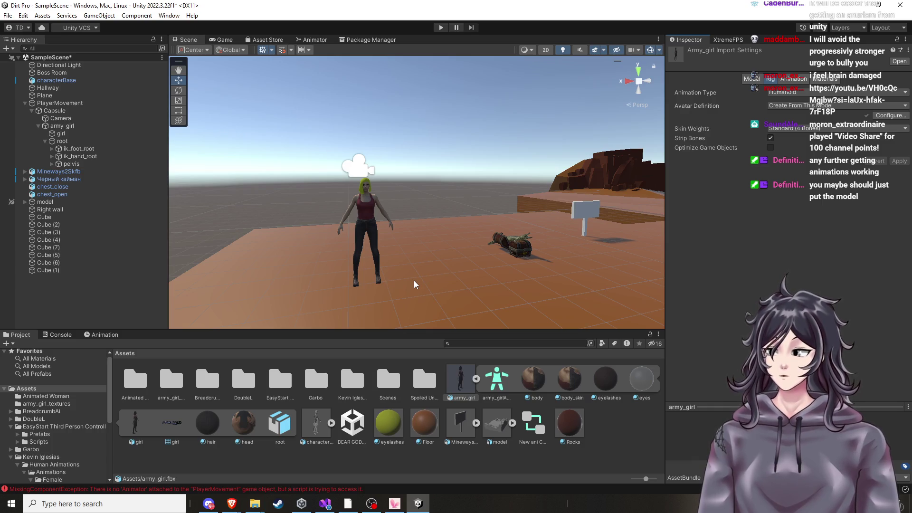
{"action": "scroll", "coordinate": [415, 280], "scroll_direction": "up", "scroll_amount": 5}
{"action": "scroll", "coordinate": [431, 281], "scroll_direction": "down", "scroll_amount": 5}
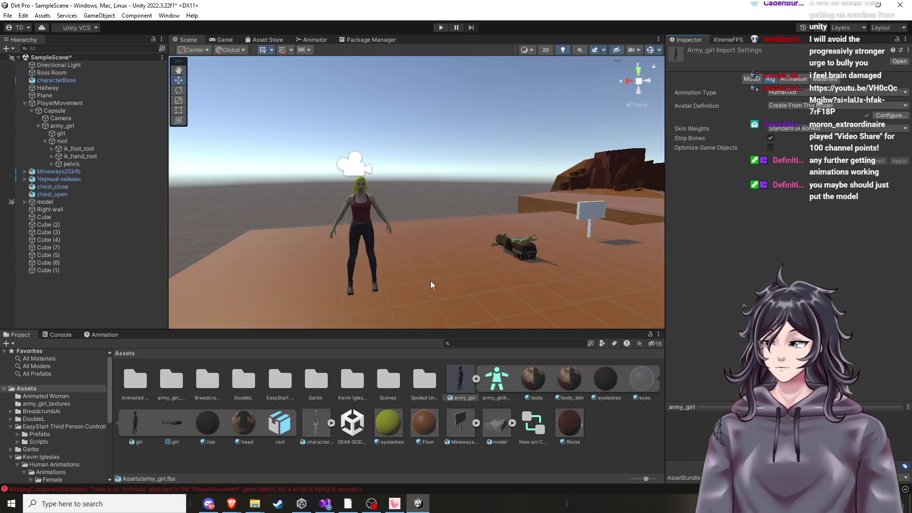
{"action": "left_click", "coordinate": [441, 27]}
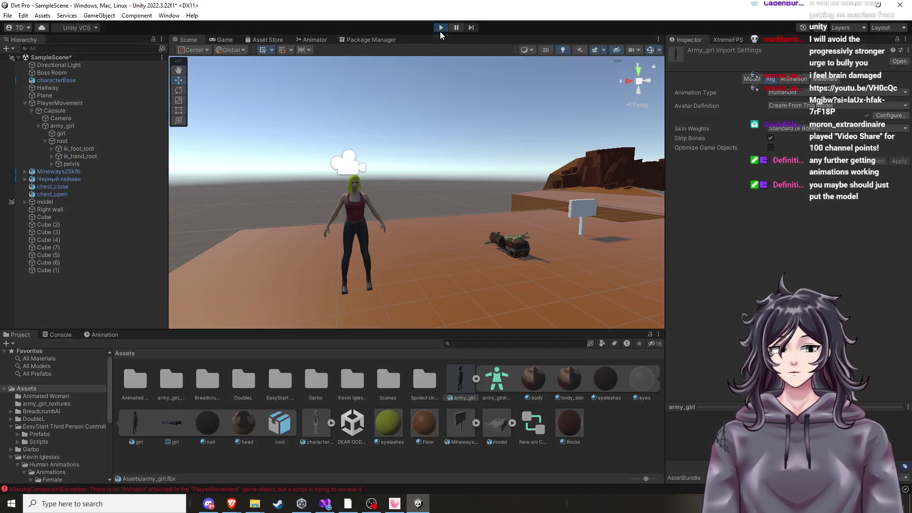